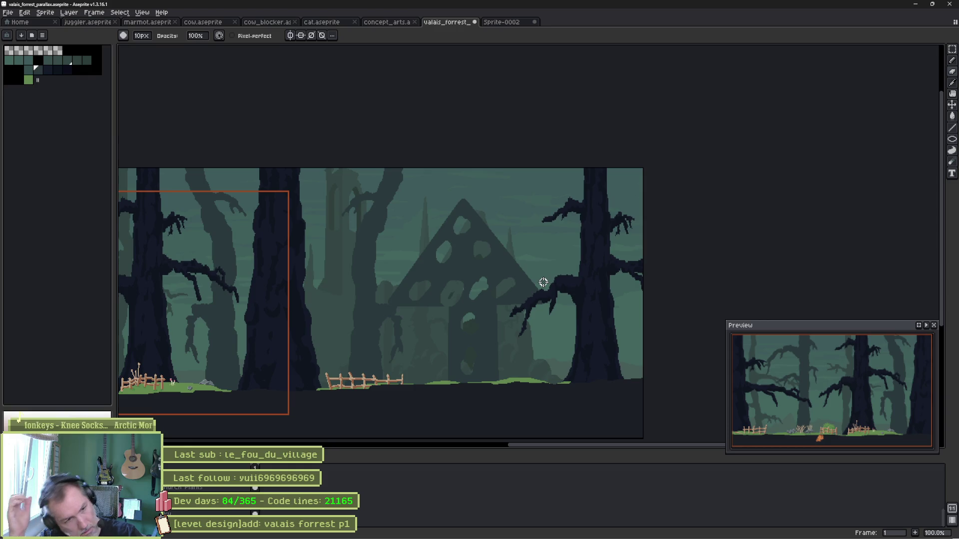
Delete the house silhouette, then paint the creature's head blob and two blobs below it.
{"action": "key", "text": "ctrl+a"}
{"action": "key", "text": "ctrl+x"}
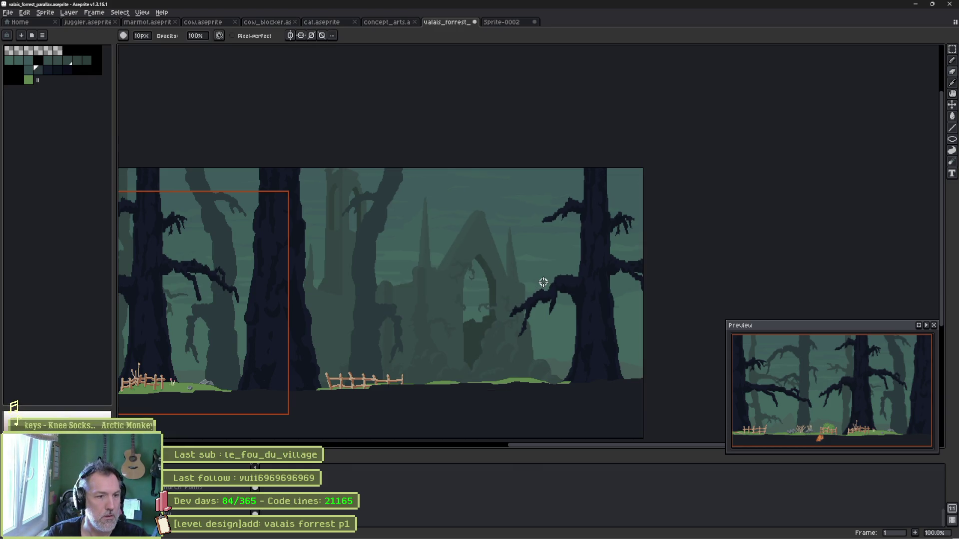
{"action": "mouse_move", "coordinate": [472, 220]}
{"action": "left_mouse_down"}
{"action": "mouse_move", "coordinate": [475, 212]}
{"action": "mouse_move", "coordinate": [475, 222]}
{"action": "left_mouse_up"}
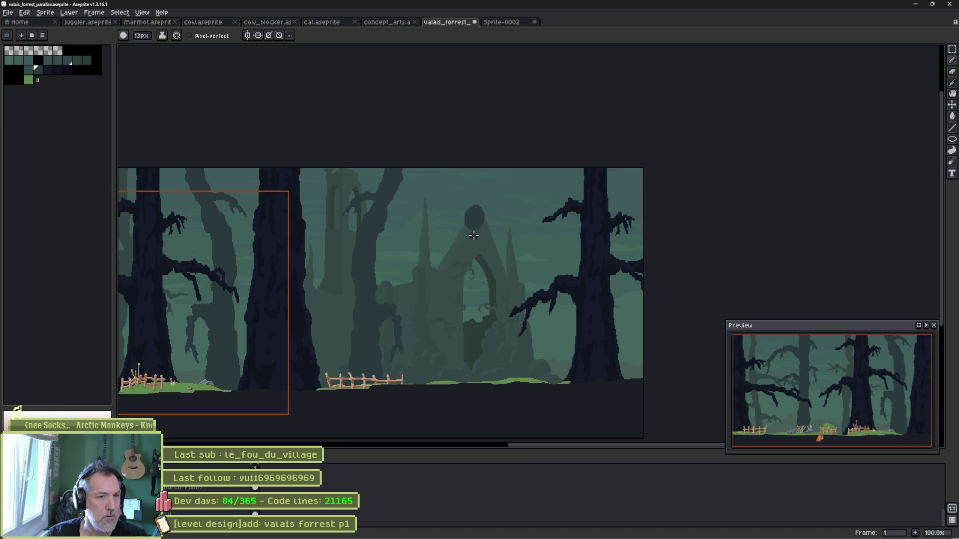
{"action": "mouse_move", "coordinate": [455, 237]}
{"action": "left_mouse_down"}
{"action": "mouse_move", "coordinate": [449, 252]}
{"action": "mouse_move", "coordinate": [503, 246]}
{"action": "left_mouse_up"}
Paint the creature's round body, four small leg blobs, and a dark patch below.
{"action": "mouse_move", "coordinate": [473, 279]}
{"action": "left_mouse_down"}
{"action": "mouse_move", "coordinate": [467, 273]}
{"action": "mouse_move", "coordinate": [473, 321]}
{"action": "mouse_move", "coordinate": [479, 274]}
{"action": "mouse_move", "coordinate": [482, 285]}
{"action": "mouse_move", "coordinate": [449, 278]}
{"action": "left_mouse_up"}
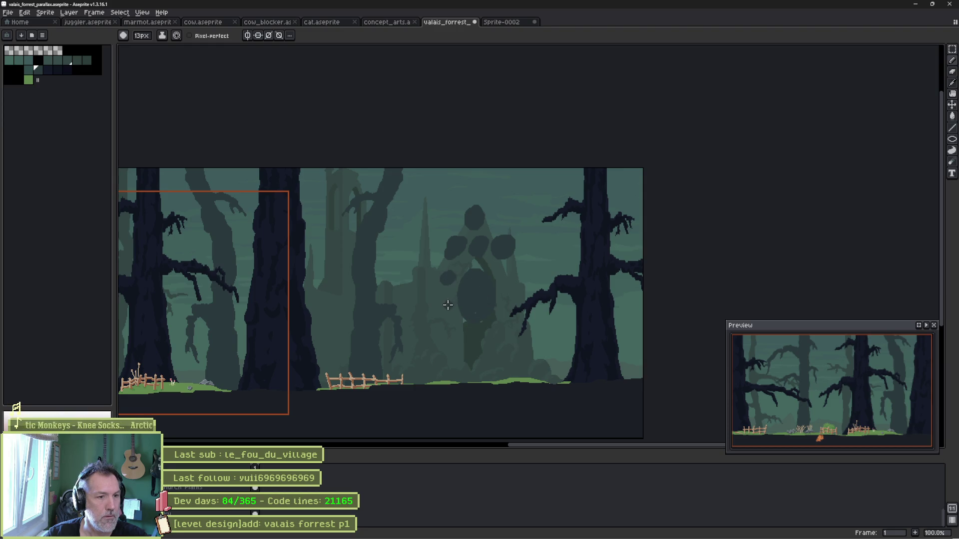
{"action": "left_click", "coordinate": [447, 298]}
{"action": "left_click", "coordinate": [449, 314]}
{"action": "left_click", "coordinate": [501, 276]}
{"action": "left_click", "coordinate": [507, 293]}
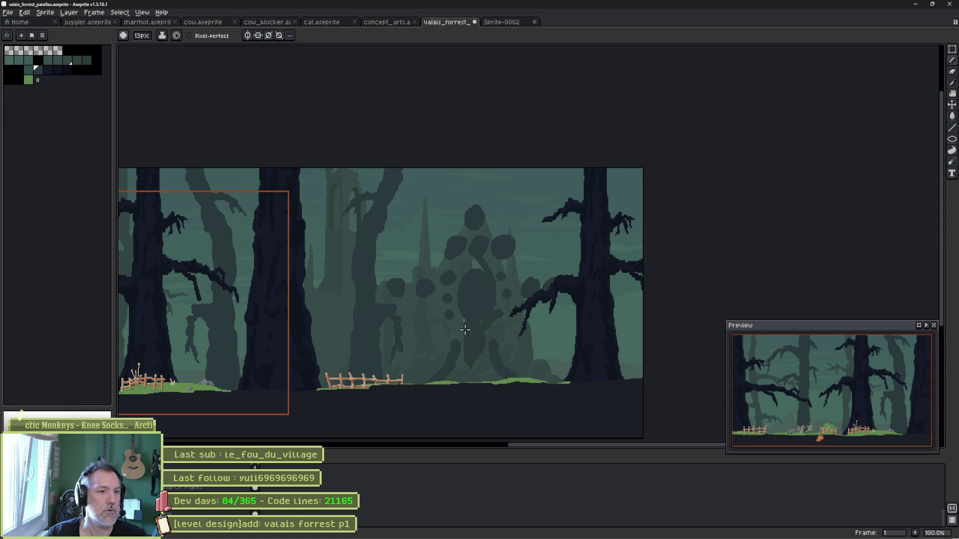
{"action": "left_click_drag", "start_coordinate": [476, 330], "coordinate": [480, 372]}
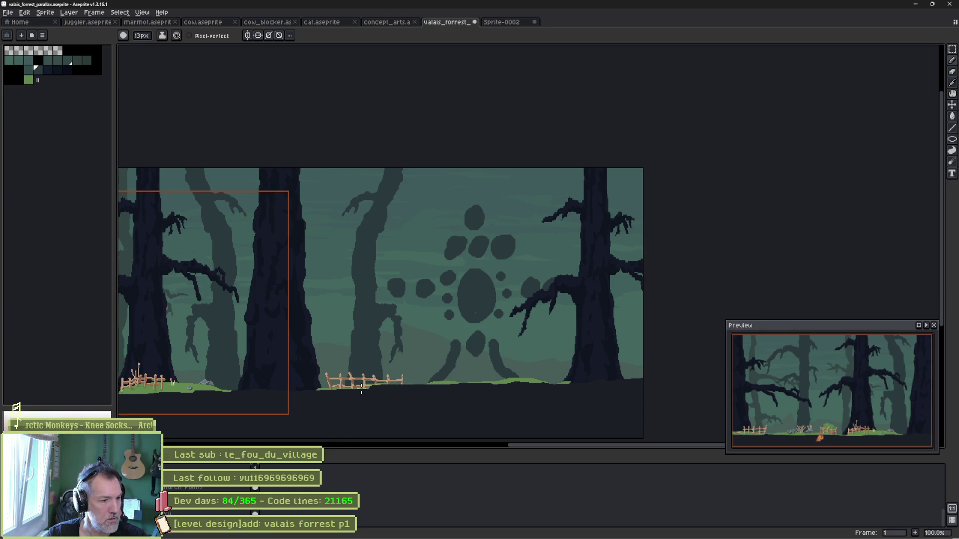
Rename the creature's layer to BG4 Carillon.
{"action": "key", "text": "shift+p"}
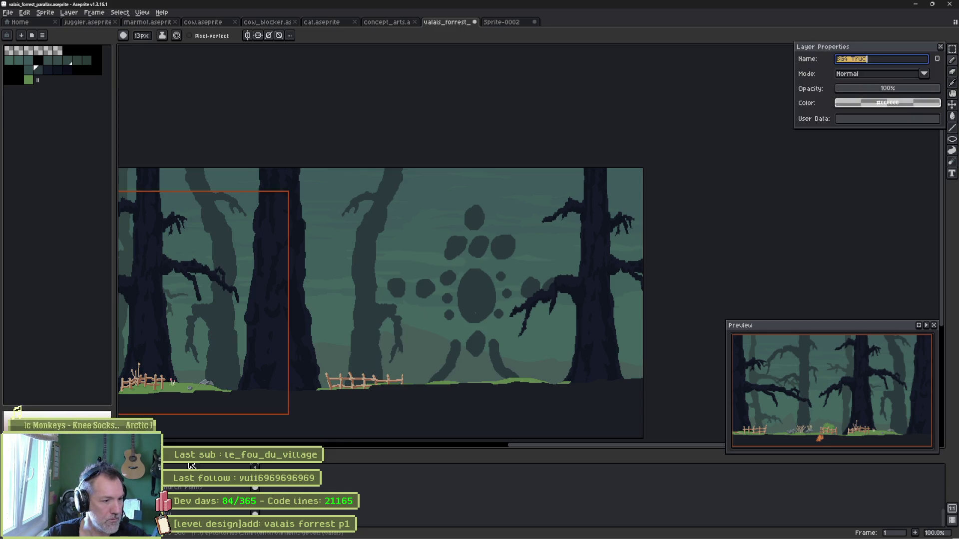
{"action": "left_click", "coordinate": [880, 60]}
{"action": "type", "text": "Carillon"}
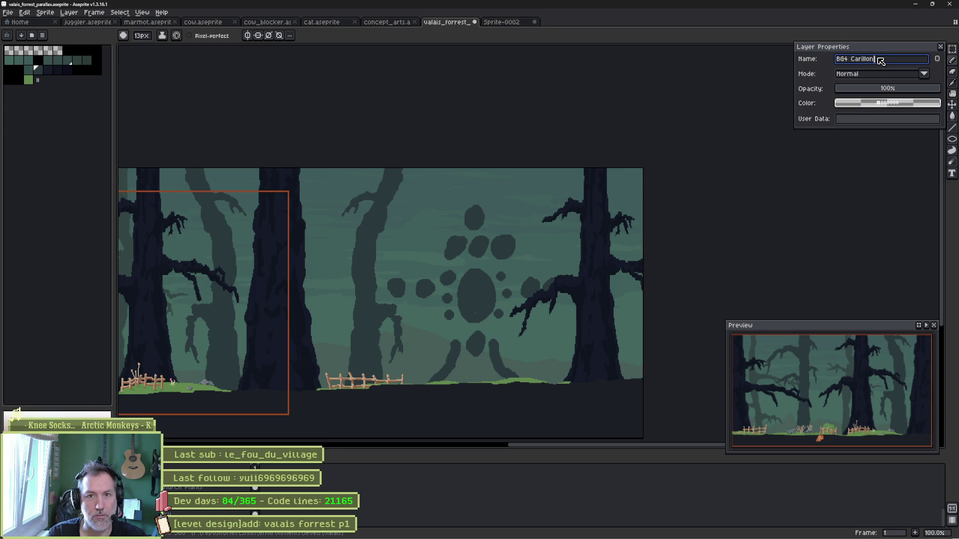
{"action": "key", "text": "Return"}
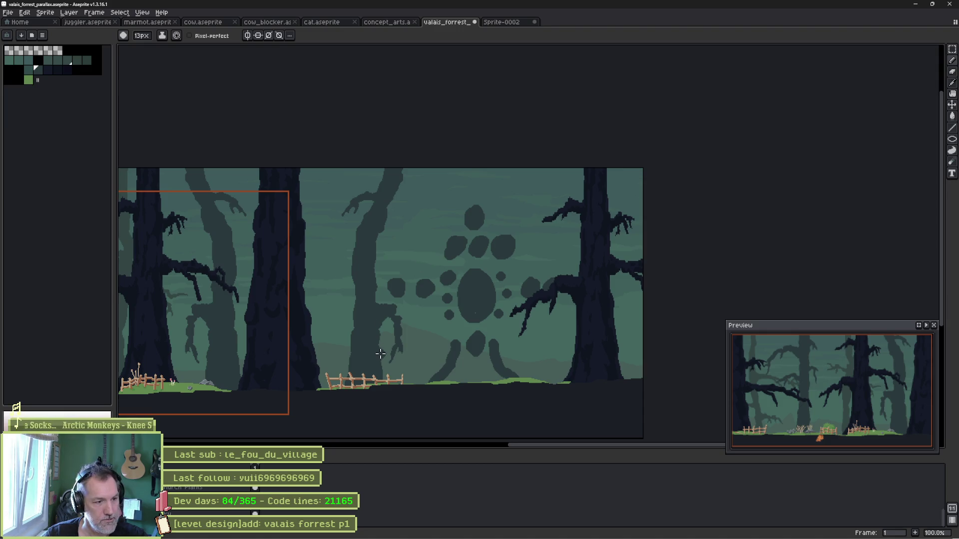
Show the faded castle silhouette layer behind the trees.
{"action": "scroll", "coordinate": [514, 319], "scroll_direction": "up", "scroll_amount": 1}
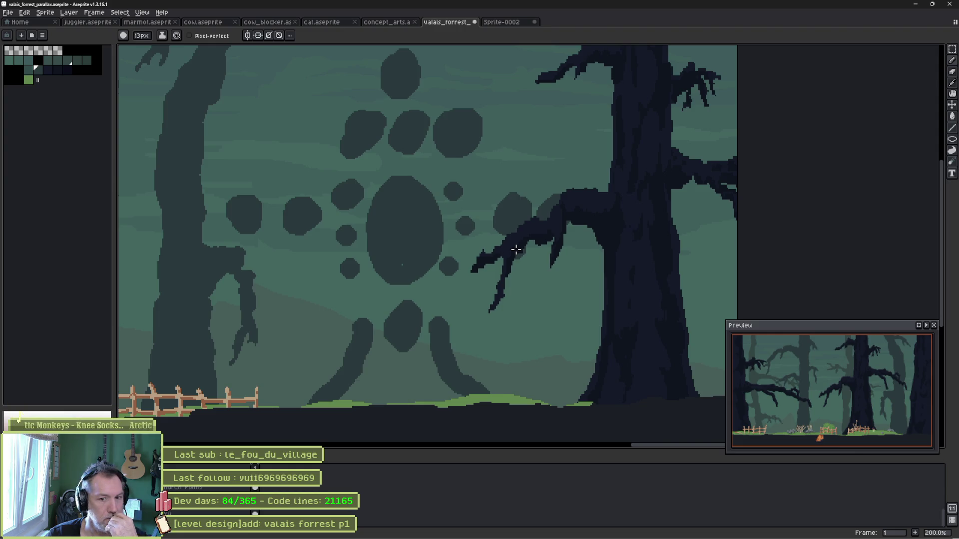
{"action": "scroll", "coordinate": [476, 192], "scroll_direction": "down", "scroll_amount": 1}
{"action": "mouse_move", "coordinate": [476, 188]}
{"action": "left_mouse_down"}
{"action": "mouse_move", "coordinate": [472, 226]}
{"action": "mouse_move", "coordinate": [596, 203]}
{"action": "left_mouse_up"}
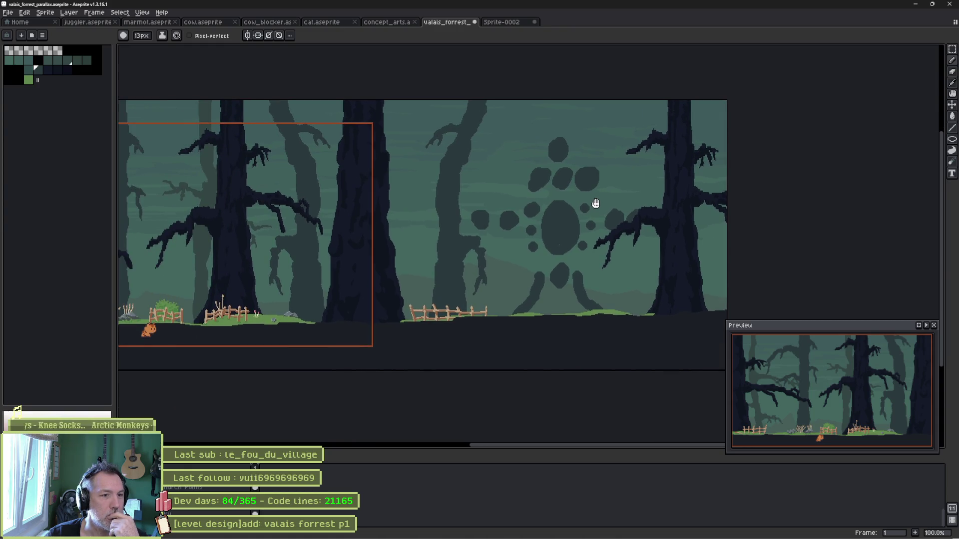
{"action": "left_click_drag", "start_coordinate": [596, 204], "coordinate": [537, 210]}
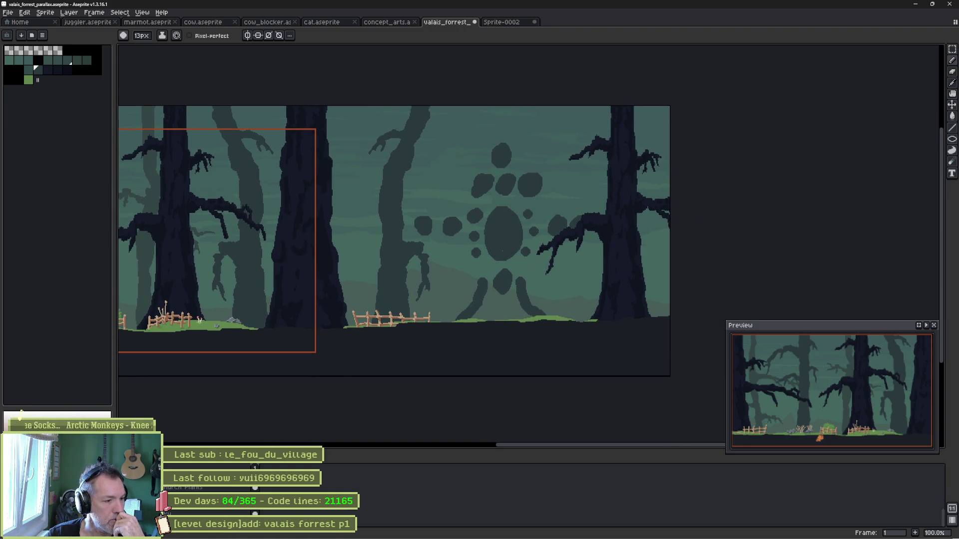
{"action": "left_click", "coordinate": [255, 467]}
Save the forest file with Ctrl+S.
{"action": "key", "text": "ctrl+s"}
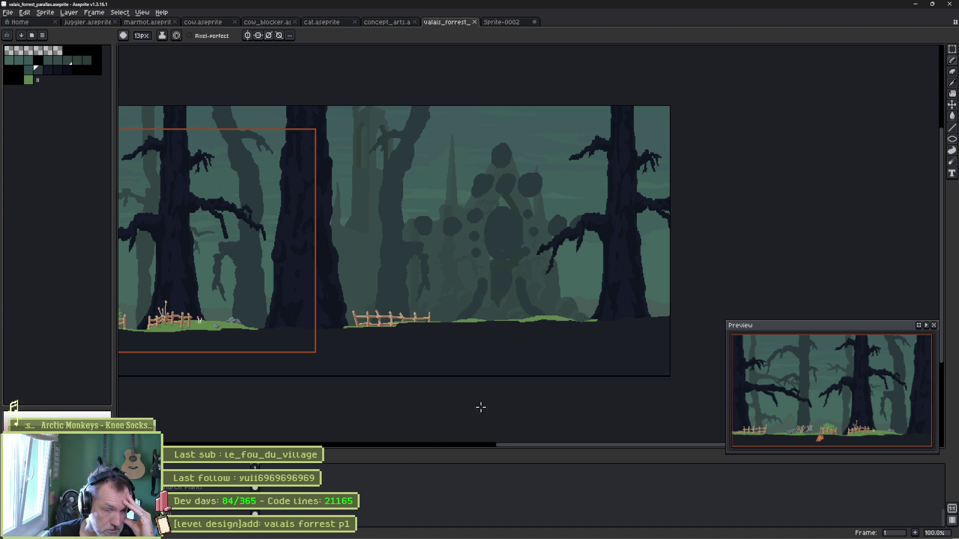
{"action": "mouse_move", "coordinate": [591, 532]}
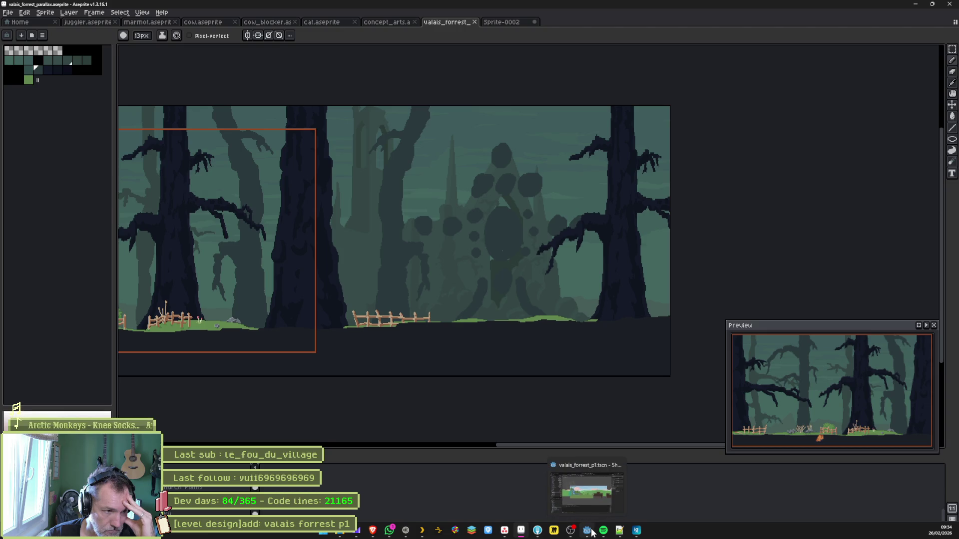
{"action": "key", "text": "ctrl+s"}
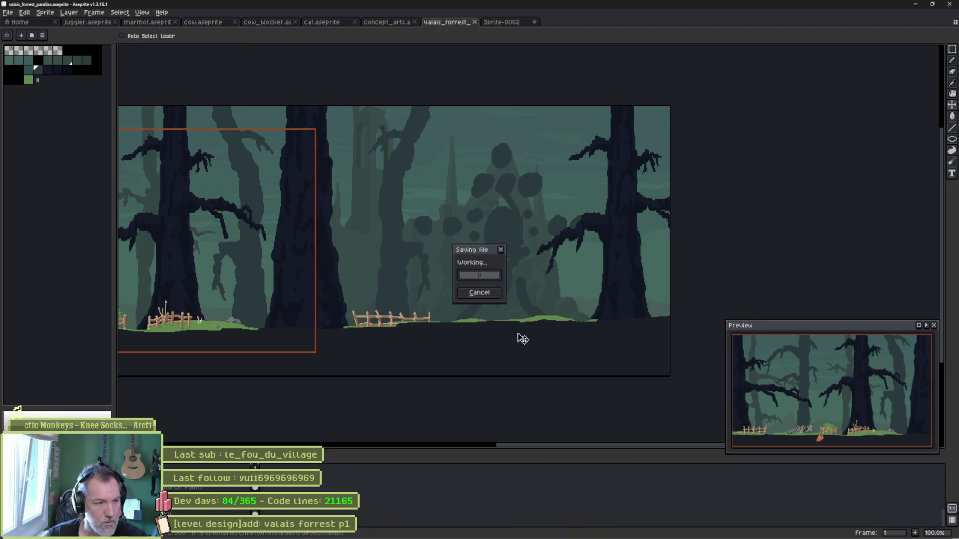
{"action": "key", "text": "b"}
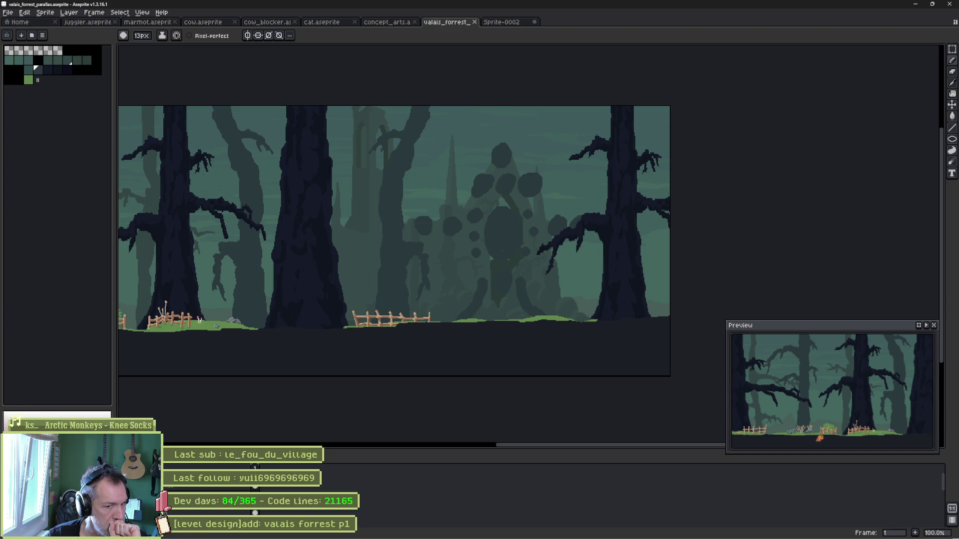
Delete the platform tiles layer.
{"action": "scroll", "coordinate": [267, 352], "scroll_direction": "down", "scroll_amount": 2}
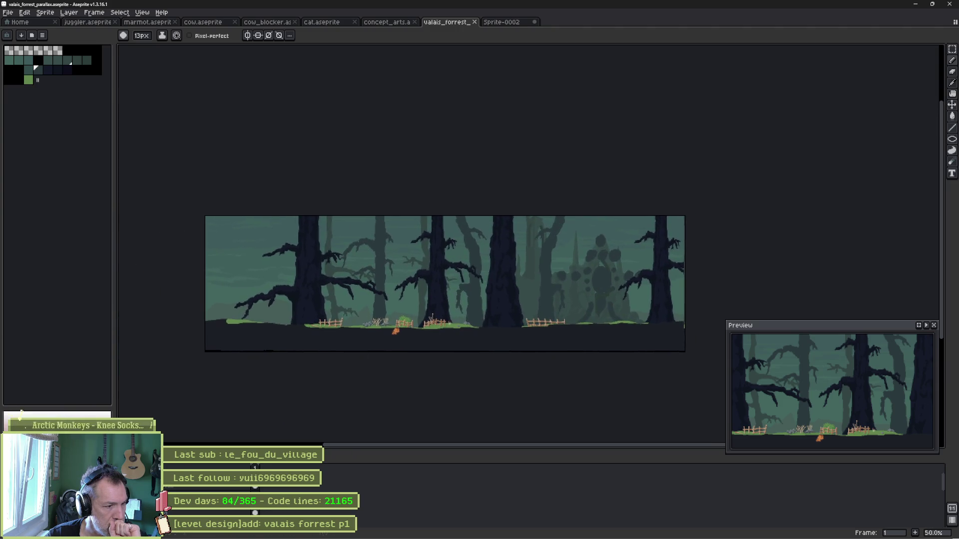
{"action": "key", "text": "ctrl+z"}
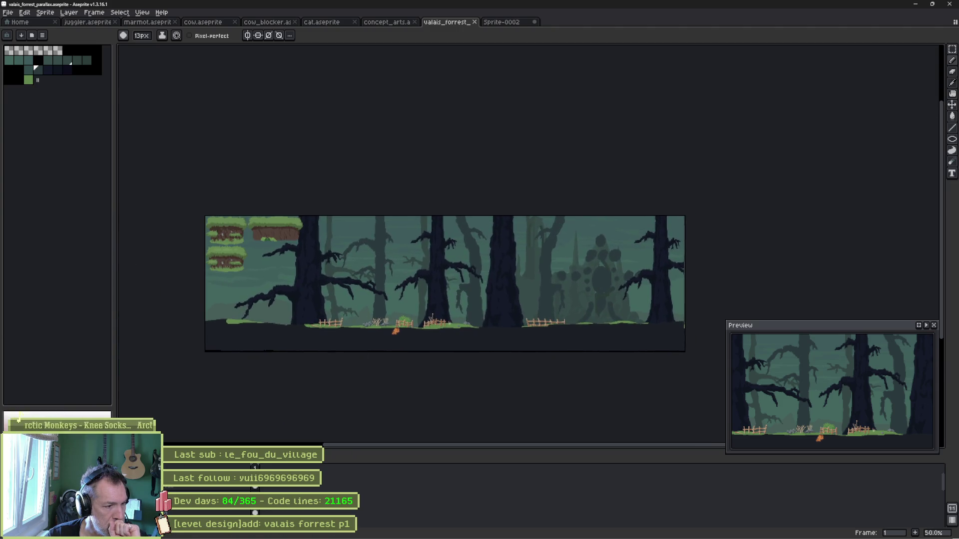
{"action": "key", "text": "Delete"}
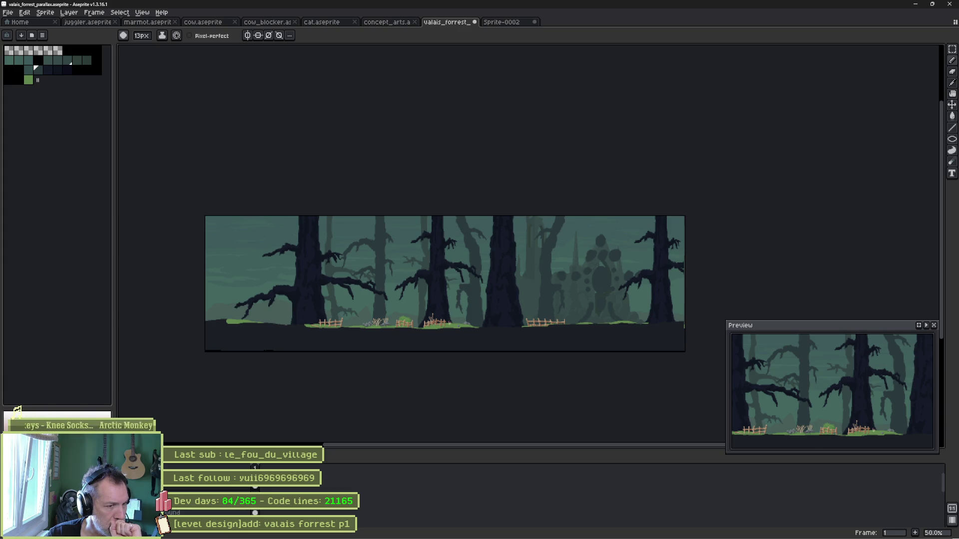
Remove the ground strip's grass, fences and bushes, then save the trimmed background.
{"action": "key", "text": "ctrl+z"}
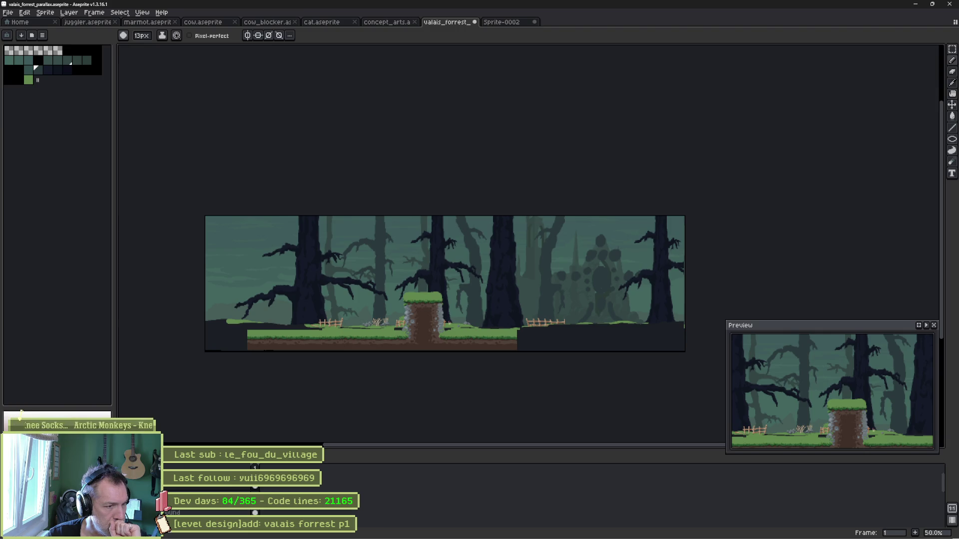
{"action": "key", "text": "ctrl+y"}
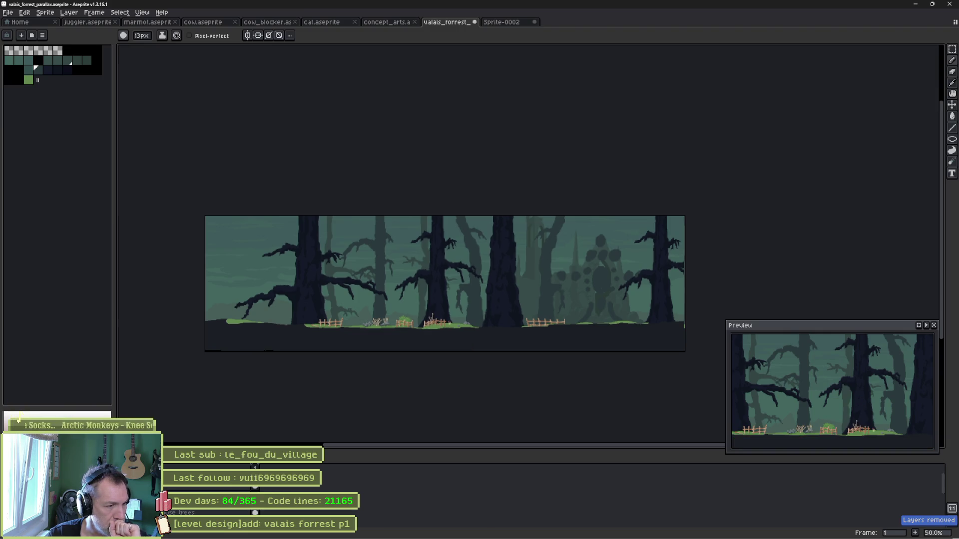
{"action": "key", "text": "ctrl+z"}
{"action": "key", "text": "ctrl+y"}
{"action": "key", "text": "ctrl+z"}
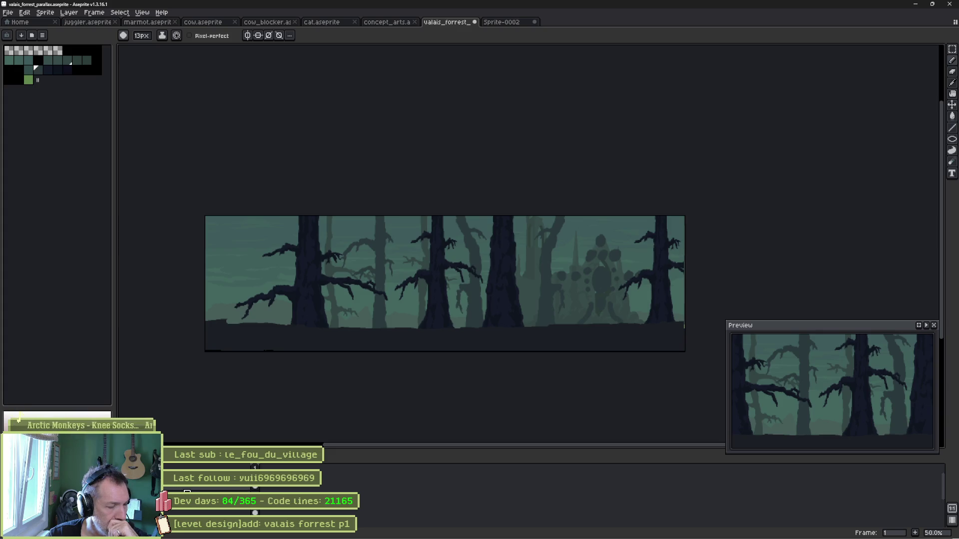
{"action": "key", "text": "ctrl+s"}
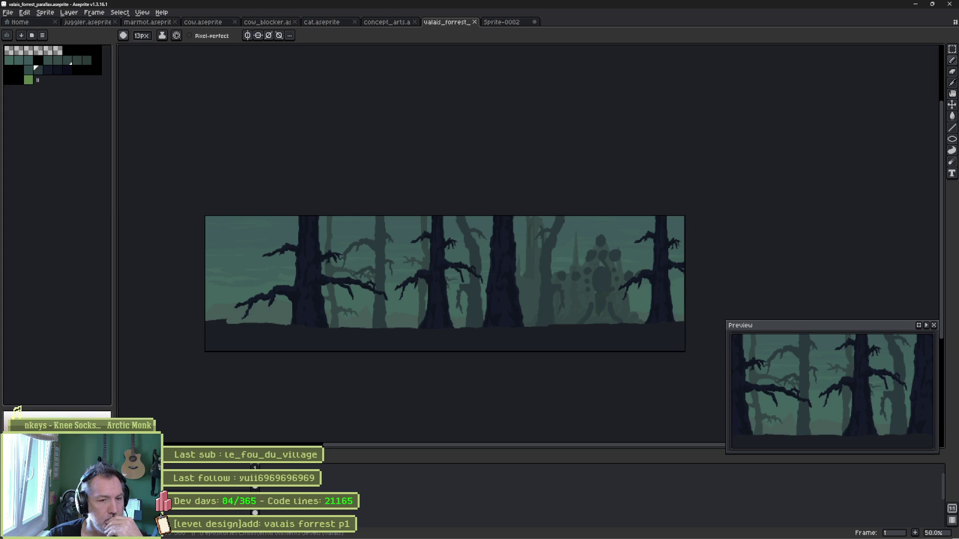
{"action": "mouse_move", "coordinate": [509, 534]}
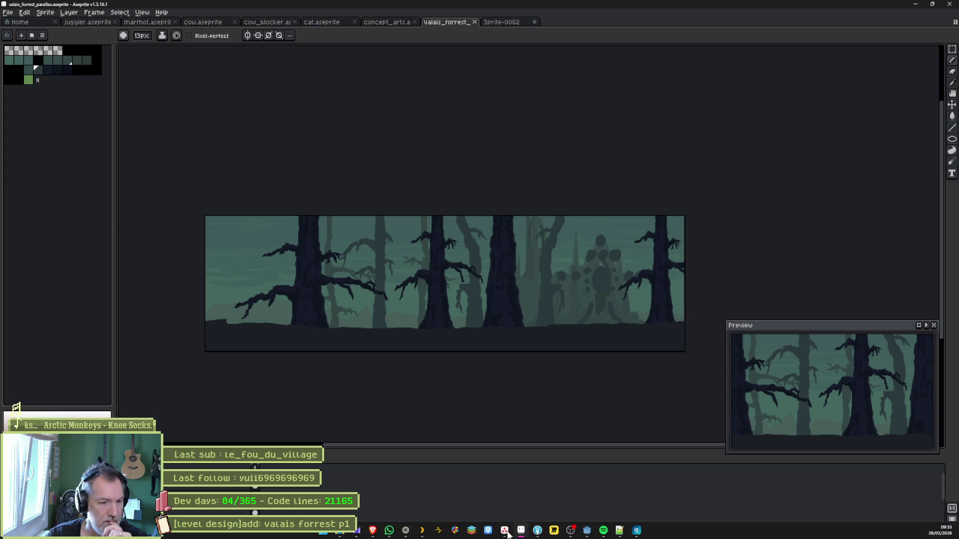
Delete the Scarecrow-through-CowBlocker entities from valais_forrest_p1 in Godot, then open Task Manager.
{"action": "left_click", "coordinate": [587, 530]}
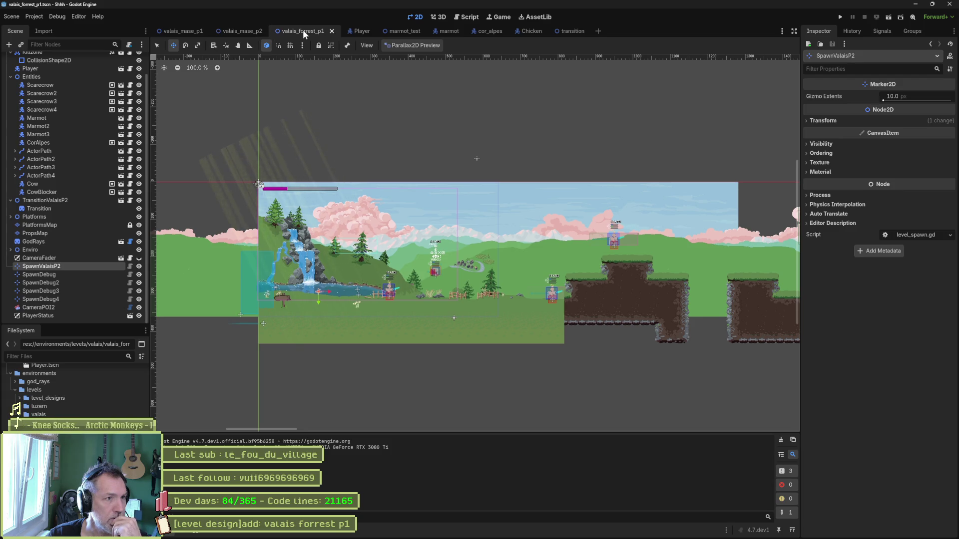
{"action": "scroll", "coordinate": [82, 160], "scroll_direction": "up", "scroll_amount": 2}
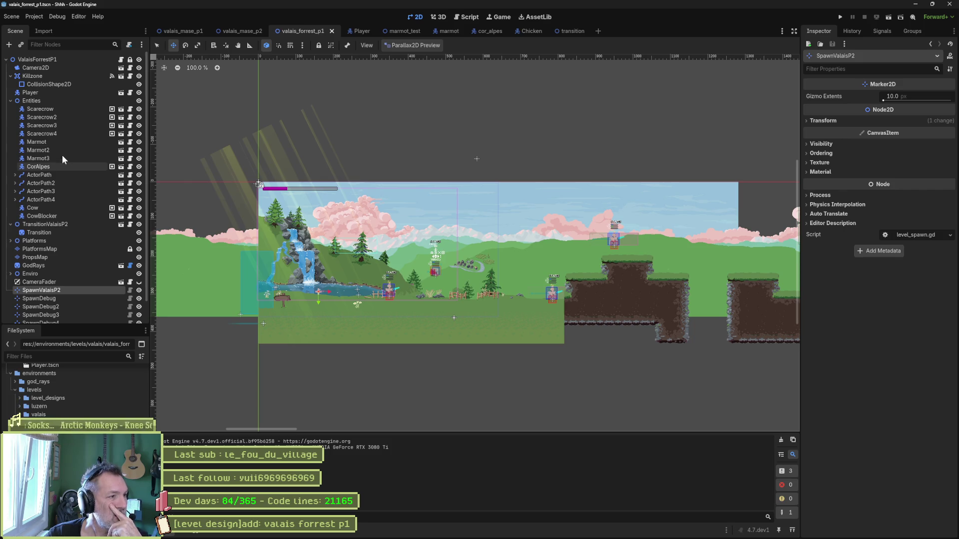
{"action": "scroll", "coordinate": [30, 105], "scroll_direction": "down", "scroll_amount": 2}
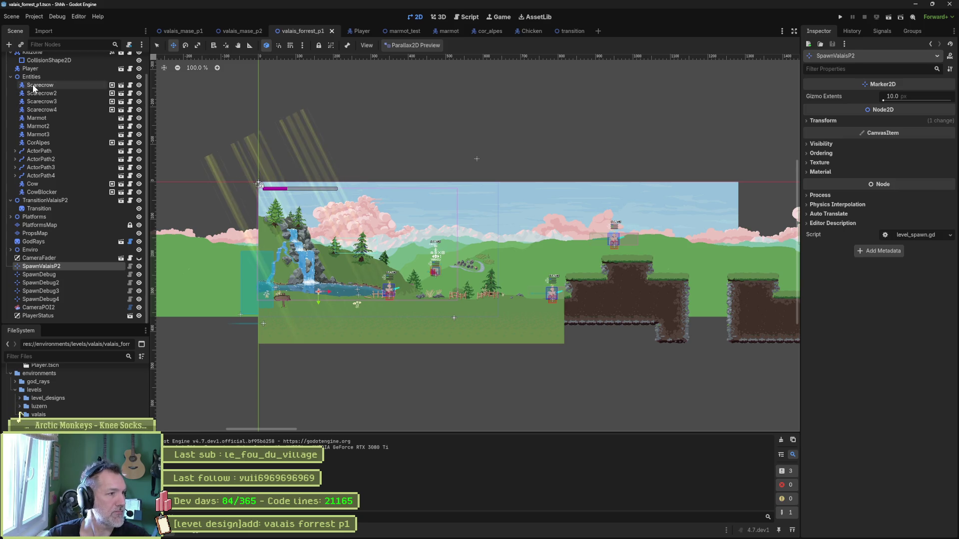
{"action": "left_click", "coordinate": [62, 188], "text": "shift"}
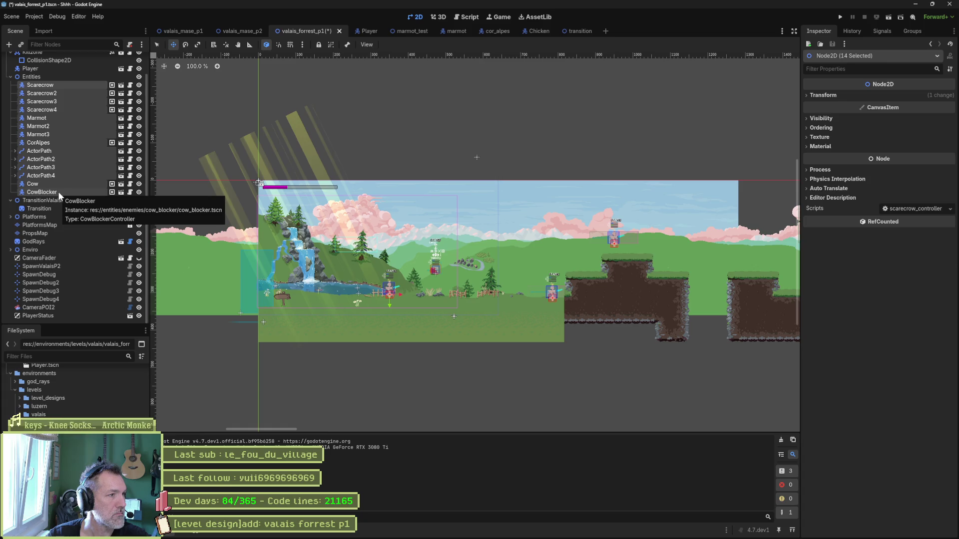
{"action": "key", "text": "Delete"}
{"action": "key", "text": "Return"}
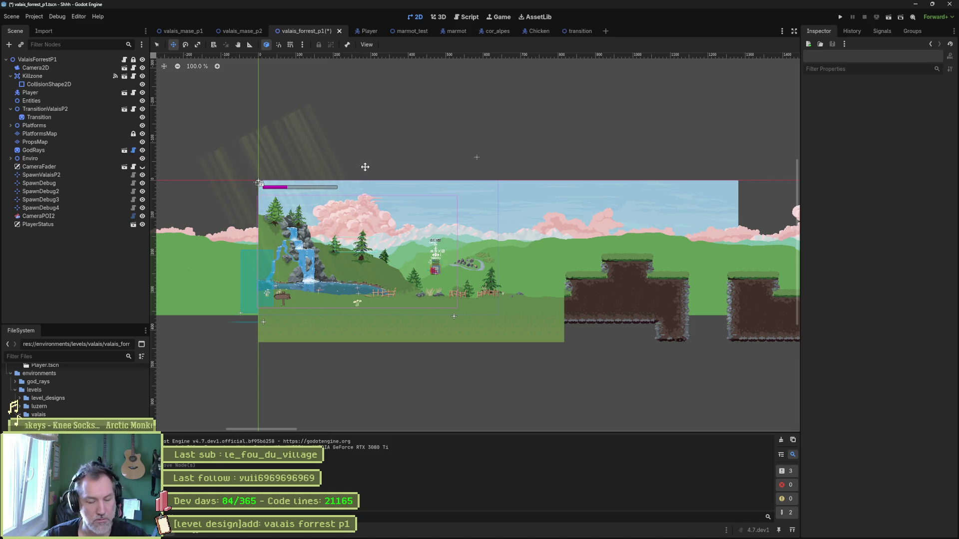
{"action": "key", "text": "ctrl+shift+Escape"}
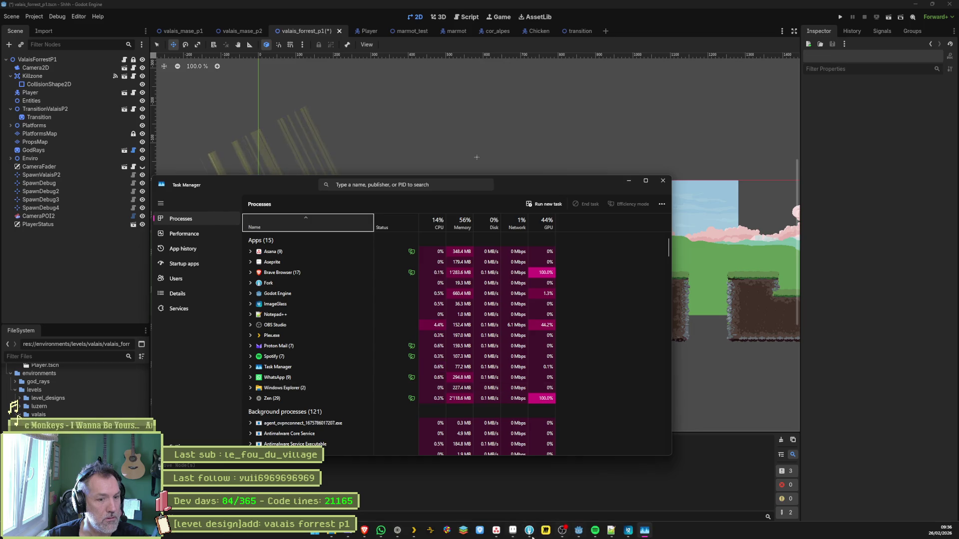
Expand the Zen browser's process group in Task Manager.
{"action": "left_click", "coordinate": [543, 537]}
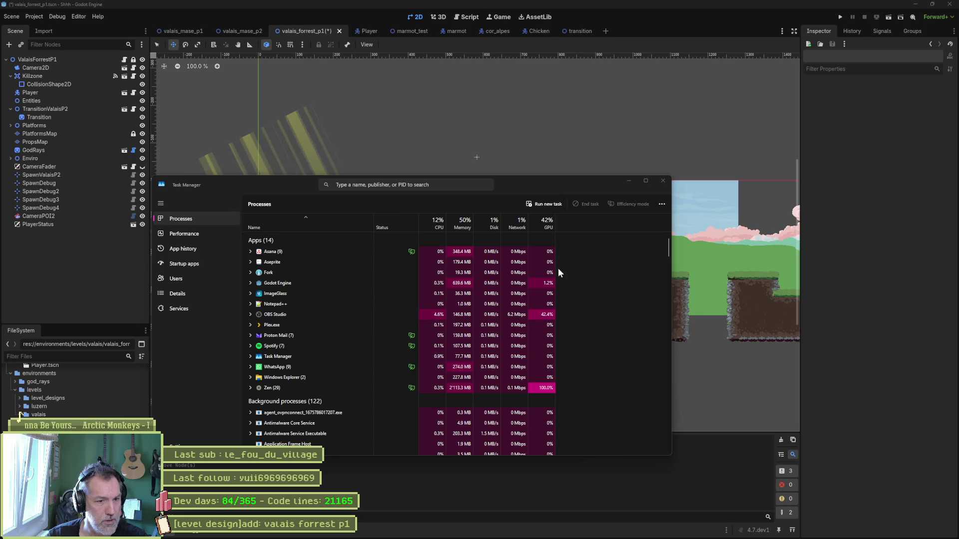
{"action": "mouse_move", "coordinate": [446, 537]}
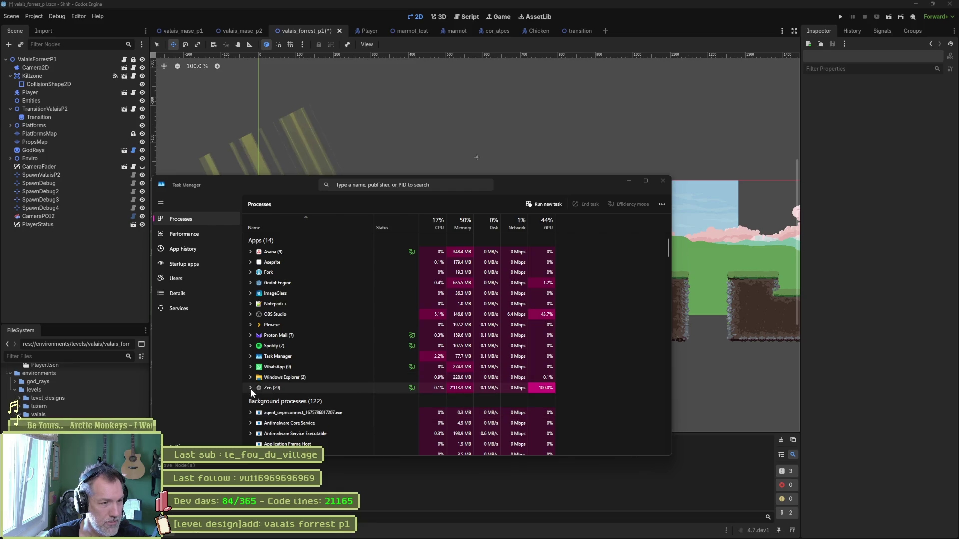
{"action": "left_click", "coordinate": [250, 388]}
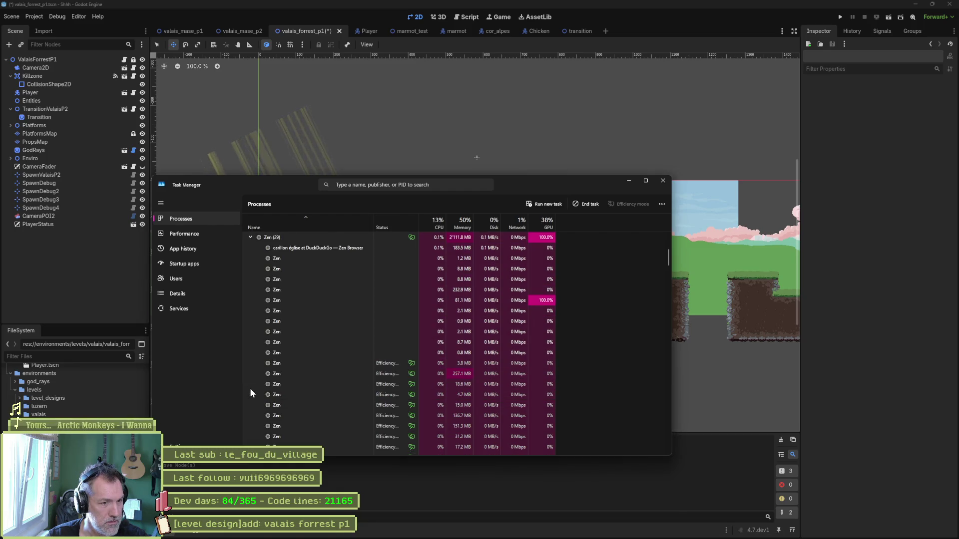
{"action": "scroll", "coordinate": [317, 379], "scroll_direction": "down", "scroll_amount": 5}
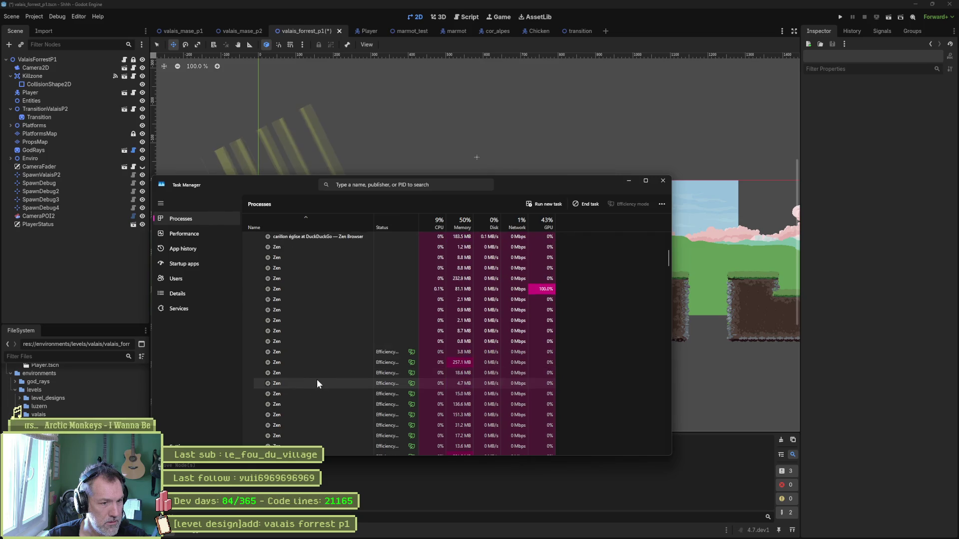
{"action": "scroll", "coordinate": [594, 325], "scroll_direction": "up", "scroll_amount": 4}
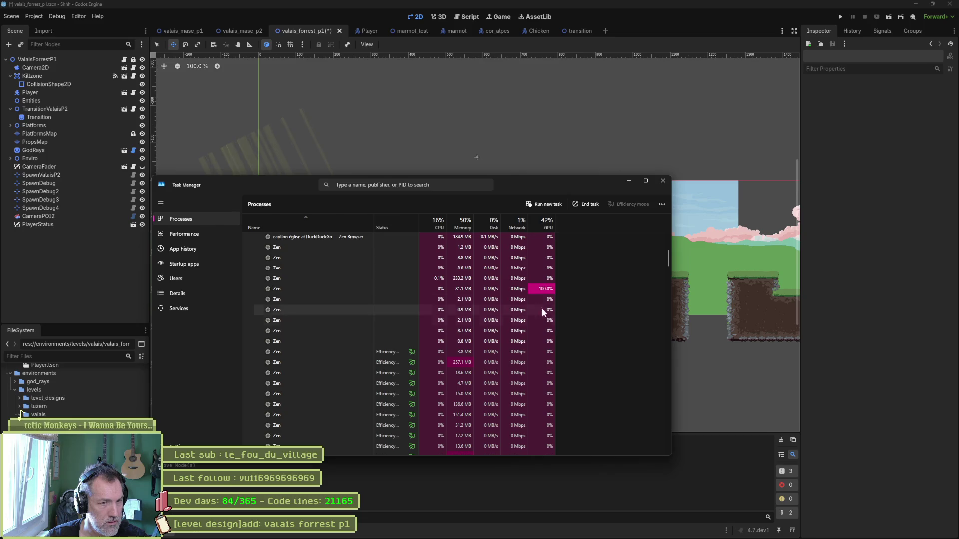
Inspect the Zen process using 100% GPU, then return to the browser window.
{"action": "left_click", "coordinate": [440, 290]}
{"action": "right_click", "coordinate": [398, 286]}
{"action": "left_click", "coordinate": [306, 285]}
{"action": "right_click", "coordinate": [299, 286]}
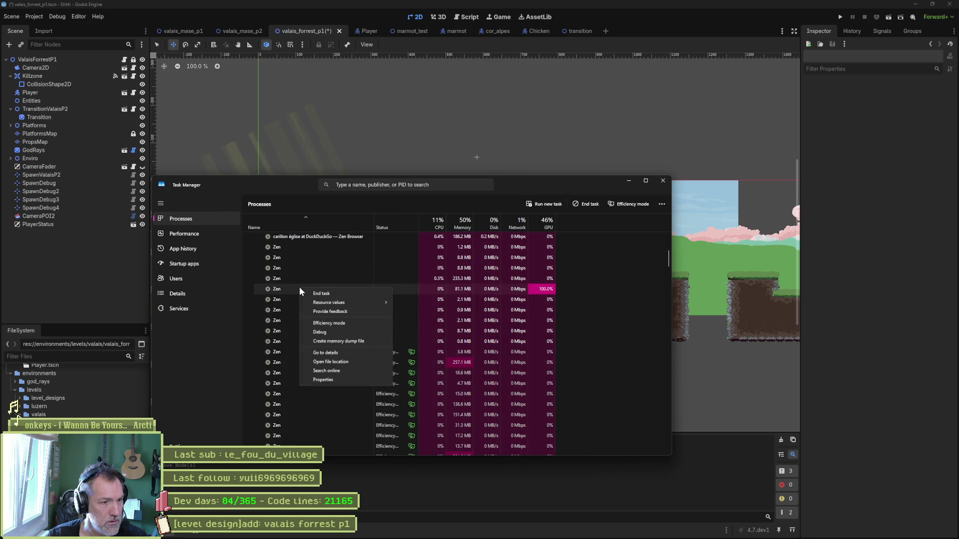
{"action": "left_click", "coordinate": [276, 289]}
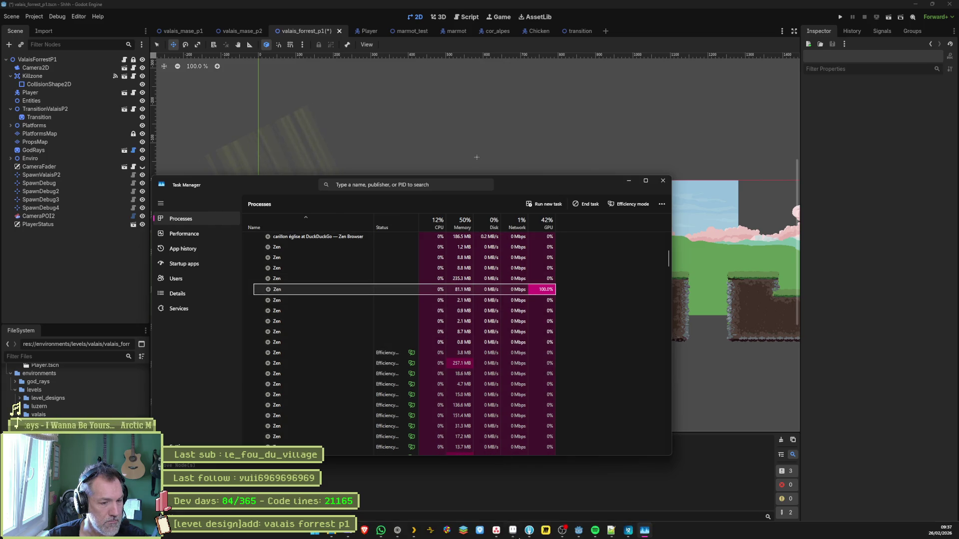
{"action": "left_click", "coordinate": [397, 531]}
Close the Twitch tab from the sidebar and open Task Manager over the browser.
{"action": "mouse_move", "coordinate": [22, 146]}
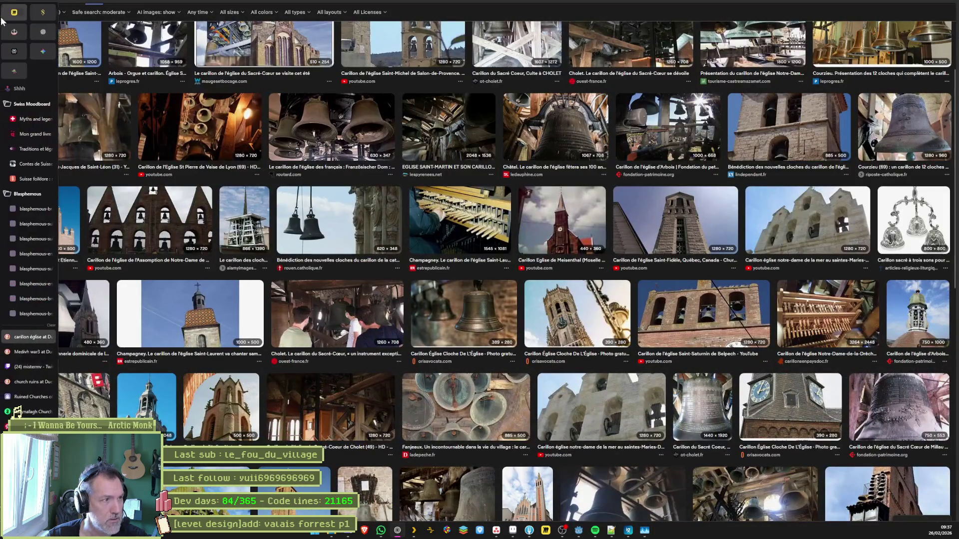
{"action": "scroll", "coordinate": [23, 146], "scroll_direction": "down", "scroll_amount": 2}
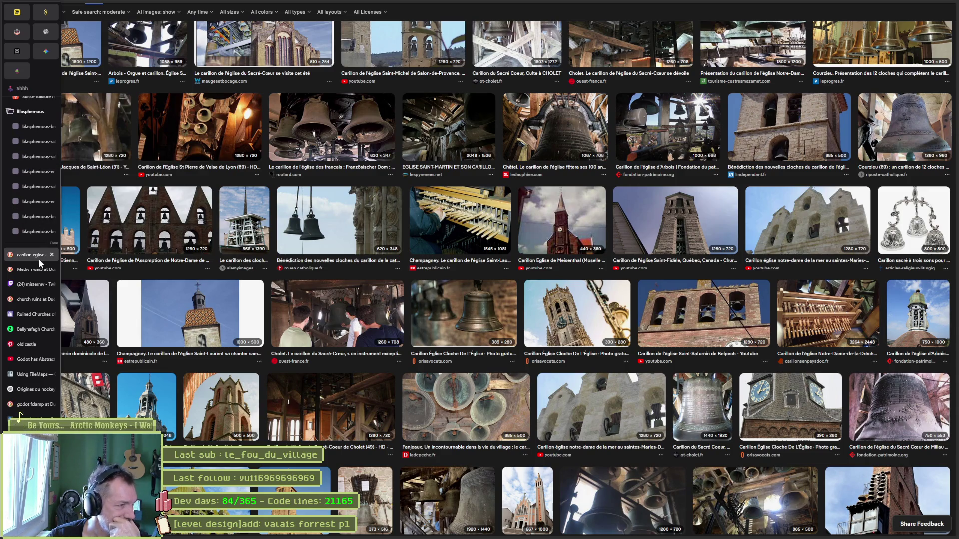
{"action": "left_click", "coordinate": [52, 284]}
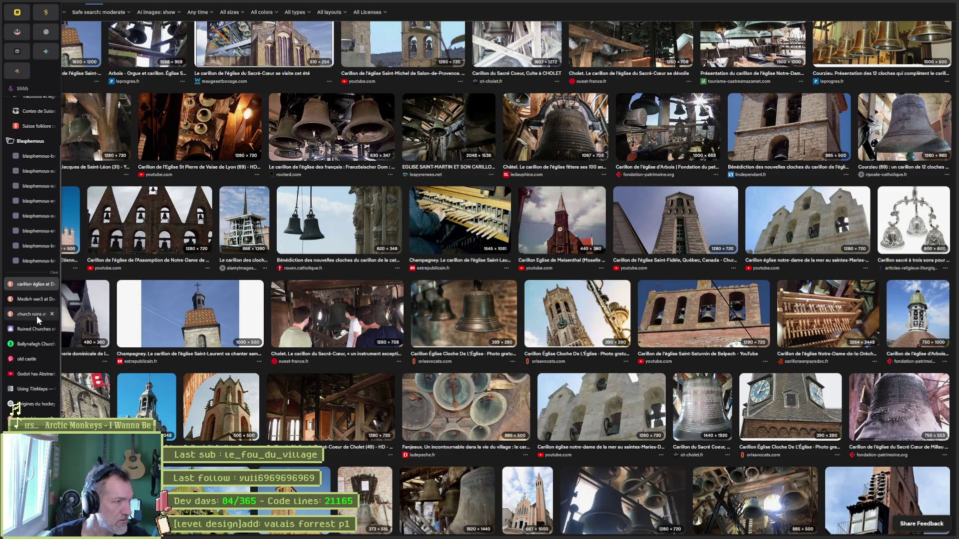
{"action": "key", "text": "ctrl+shift+Escape"}
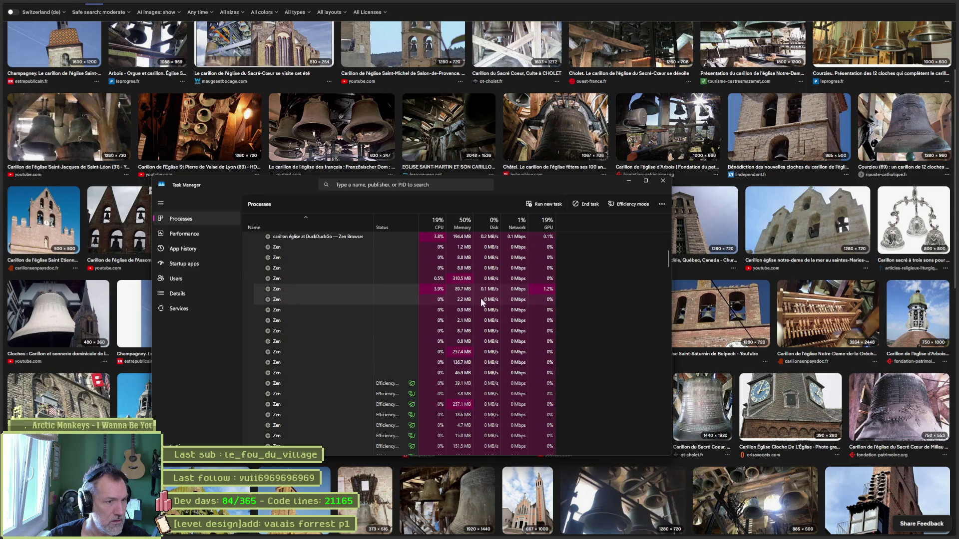
Collapse the Zen (28) group, scroll up through the Apps list, and close Task Manager.
{"action": "scroll", "coordinate": [507, 297], "scroll_direction": "up", "scroll_amount": 1}
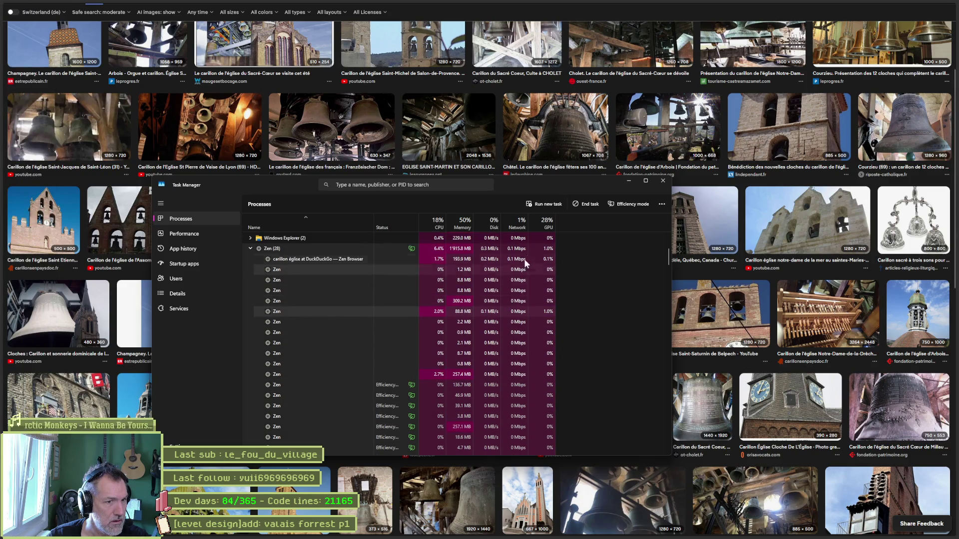
{"action": "scroll", "coordinate": [248, 247], "scroll_direction": "down", "scroll_amount": 1}
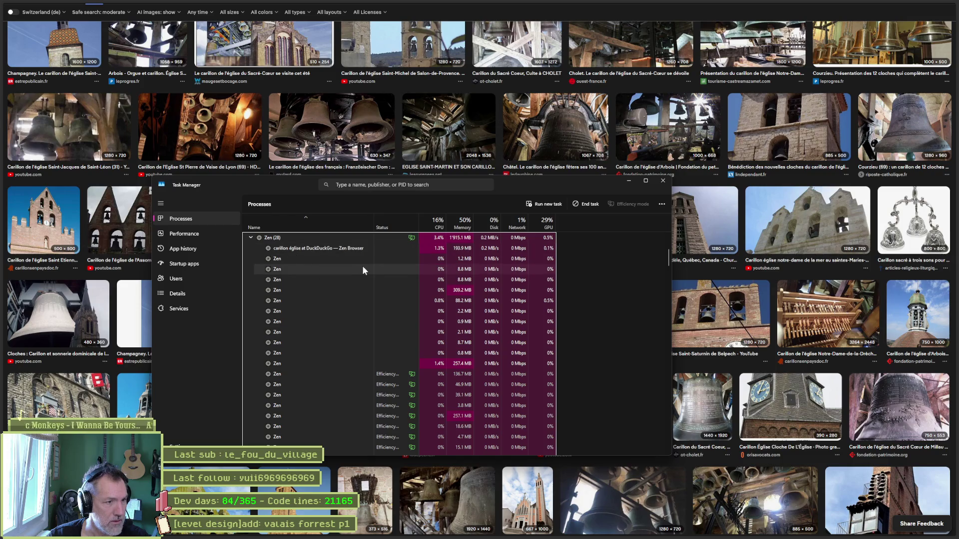
{"action": "left_click", "coordinate": [251, 238]}
{"action": "scroll", "coordinate": [494, 327], "scroll_direction": "up", "scroll_amount": 1}
{"action": "scroll", "coordinate": [494, 327], "scroll_direction": "up", "scroll_amount": 3}
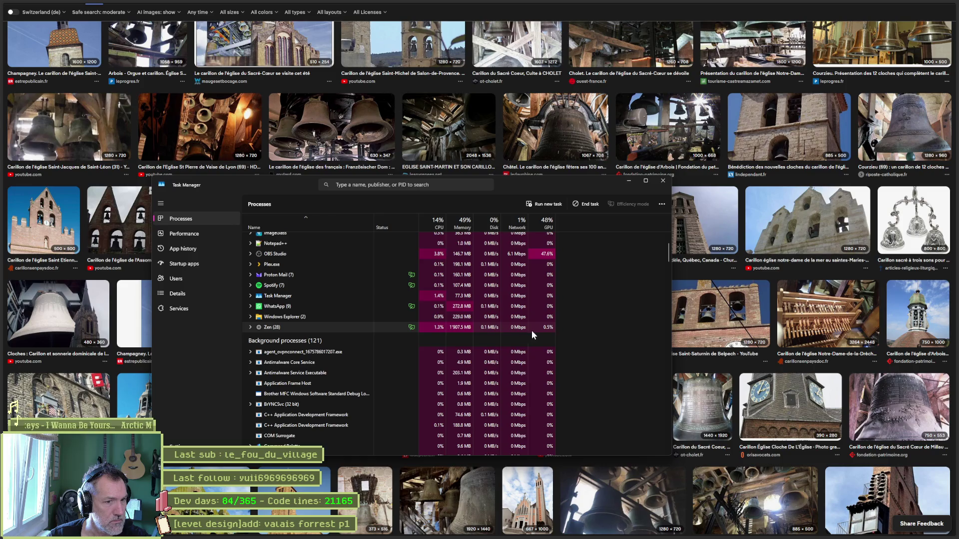
{"action": "scroll", "coordinate": [532, 330], "scroll_direction": "up", "scroll_amount": 2}
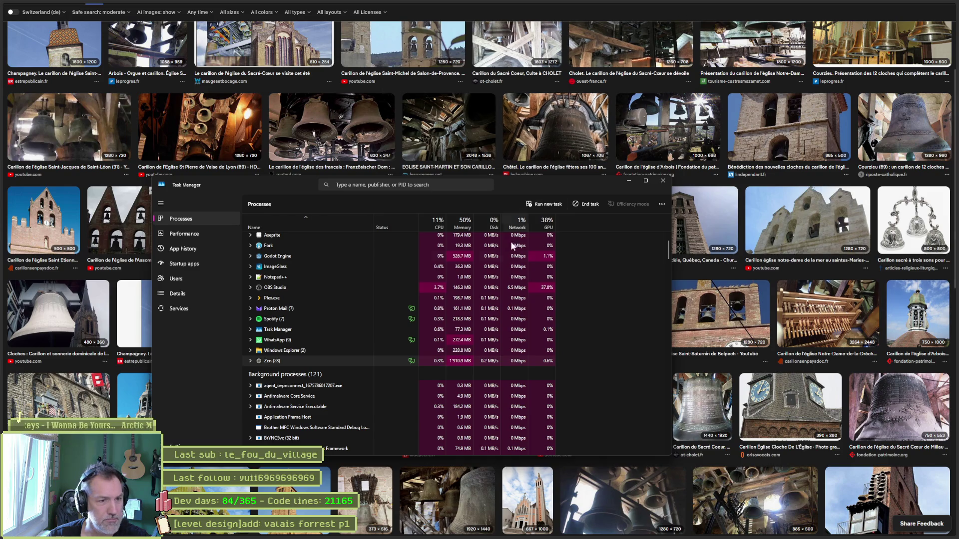
{"action": "scroll", "coordinate": [478, 309], "scroll_direction": "up", "scroll_amount": 1}
{"action": "scroll", "coordinate": [479, 309], "scroll_direction": "up", "scroll_amount": 1}
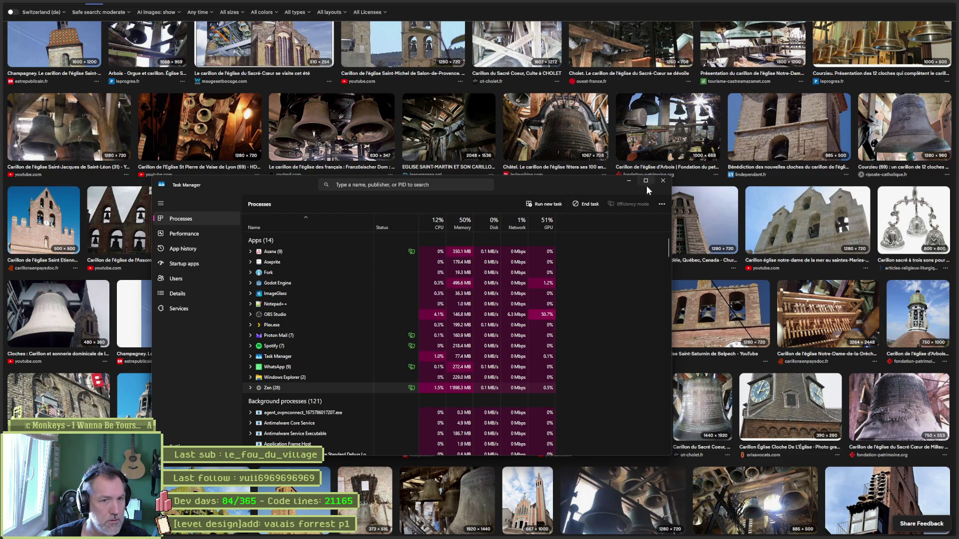
{"action": "left_click", "coordinate": [664, 181]}
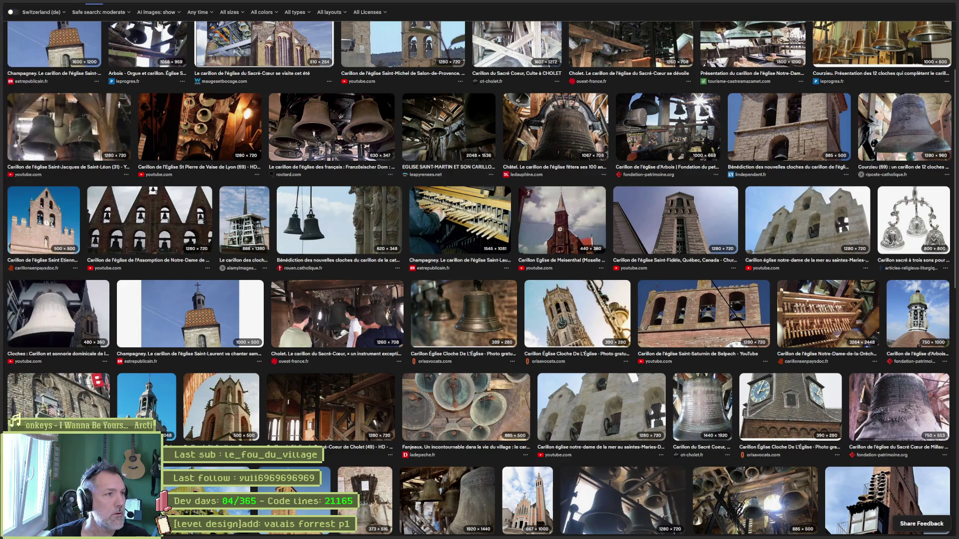
Open the address bar, then switch to the Gemini chat window.
{"action": "key", "text": "ctrl+t"}
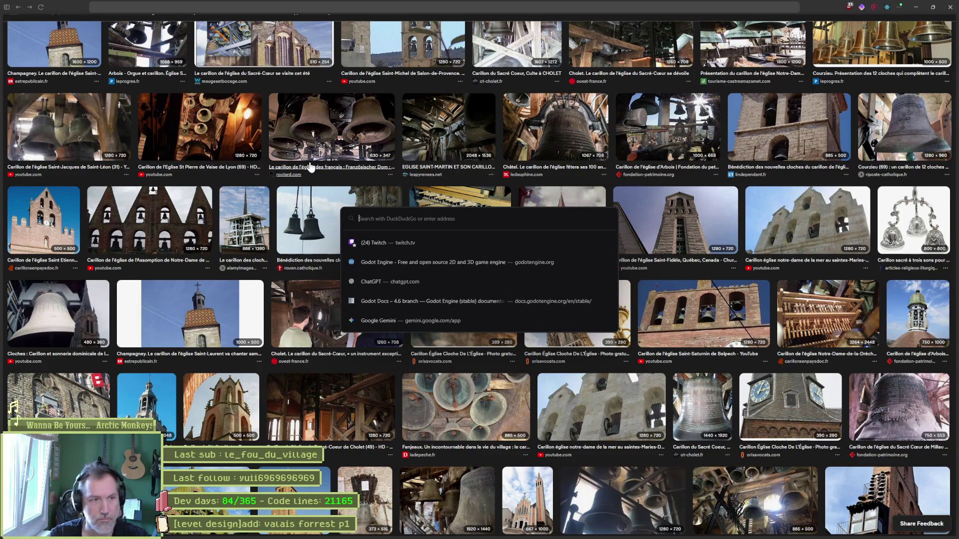
{"action": "mouse_move", "coordinate": [4, 113]}
{"action": "key", "text": "alt+Tab"}
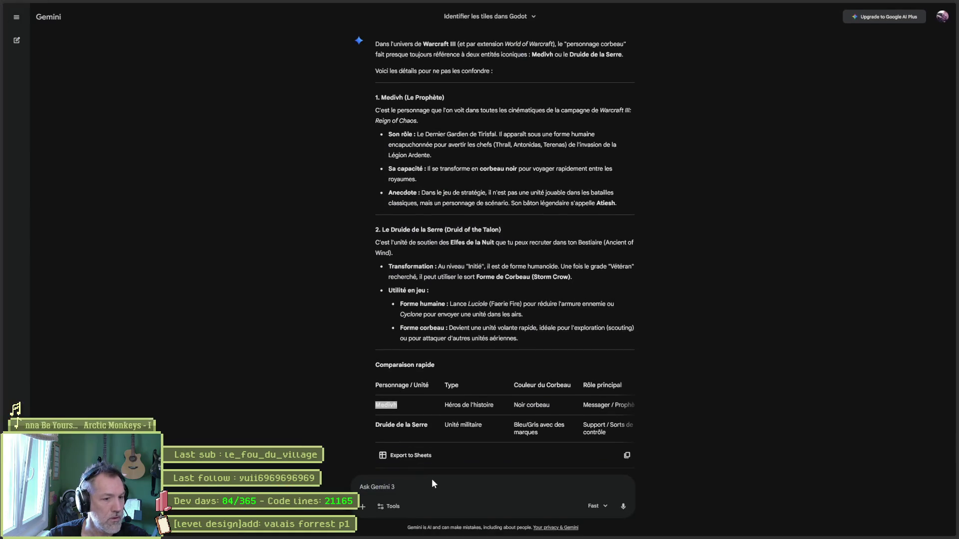
Ask Gemini what small witch-style wooden stick constructions are called.
{"action": "type", "text": "ocmment s'appellent les constructions d"}
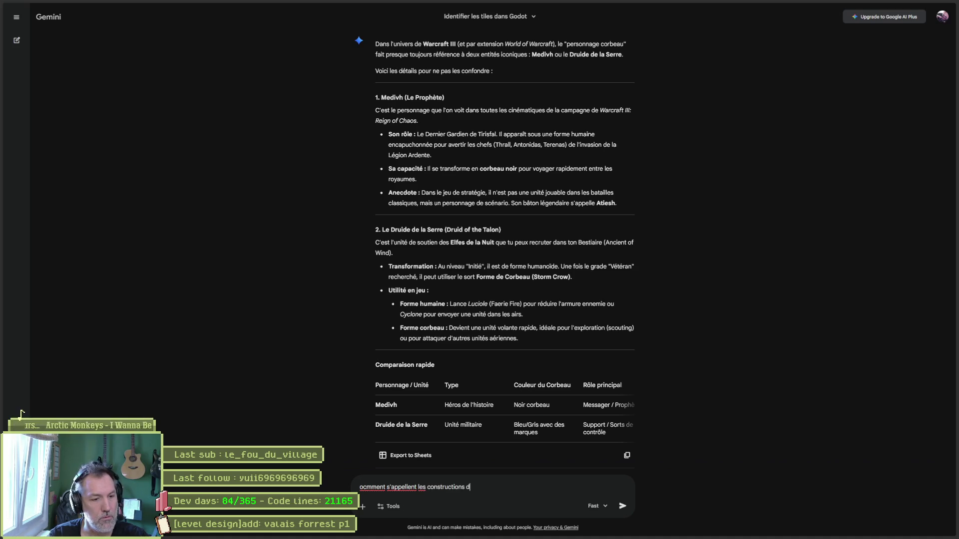
{"action": "key", "text": "BackSpace"}
{"action": "key", "text": "BackSpace"}
{"action": "key", "text": "BackSpace"}
{"action": "type", "text": "petits bouts de bois"}
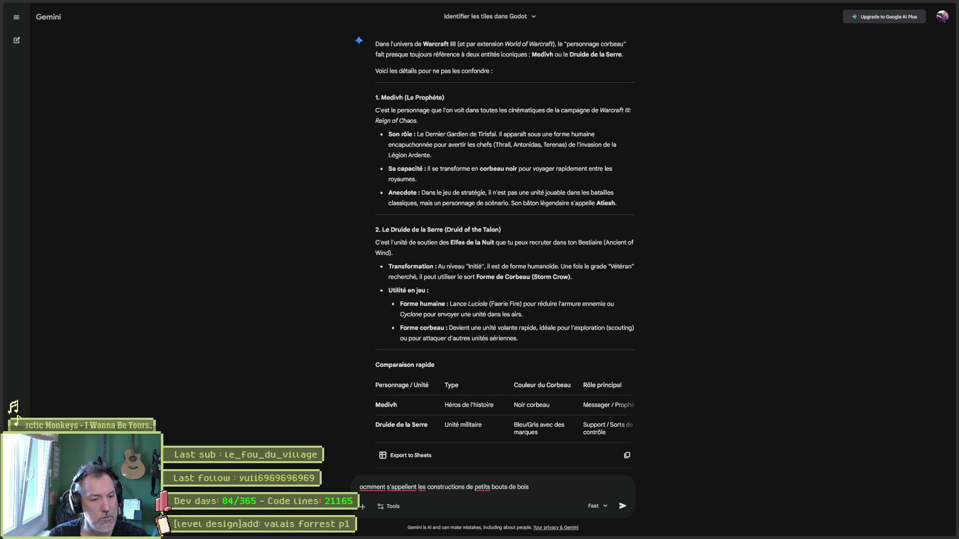
{"action": "type", "text": "ur les sorcières"}
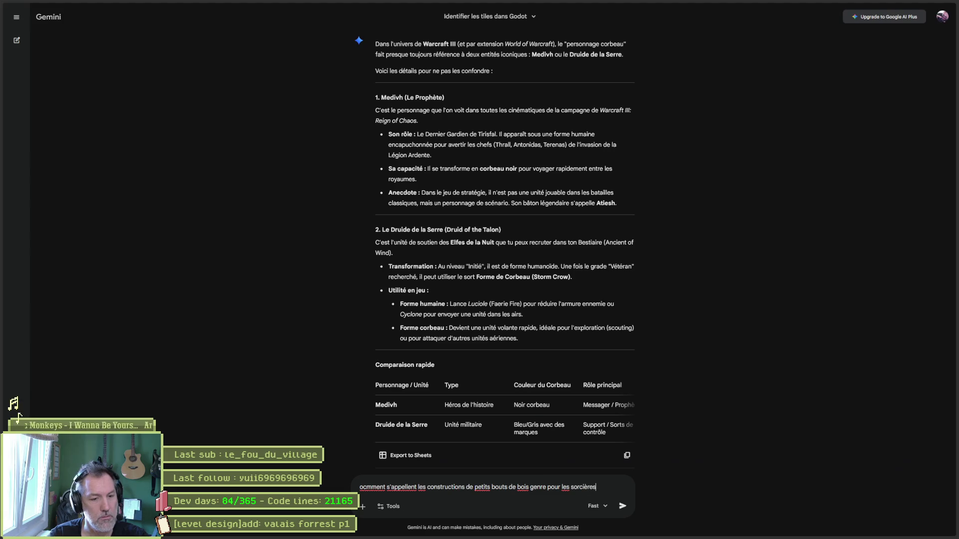
{"action": "key", "text": "Return"}
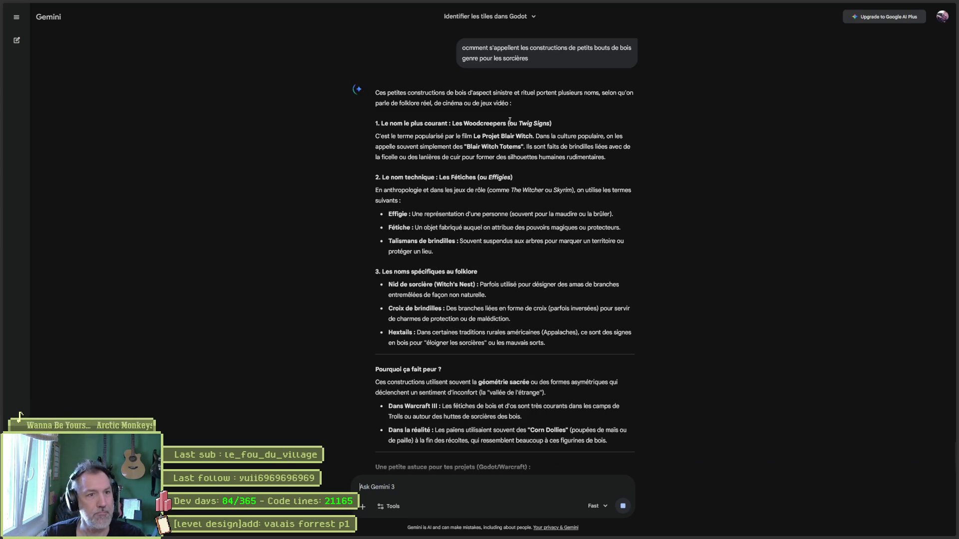
Search the web for 'Twig Signs' taken from Gemini's answer.
{"action": "left_click_drag", "start_coordinate": [519, 124], "coordinate": [544, 124]}
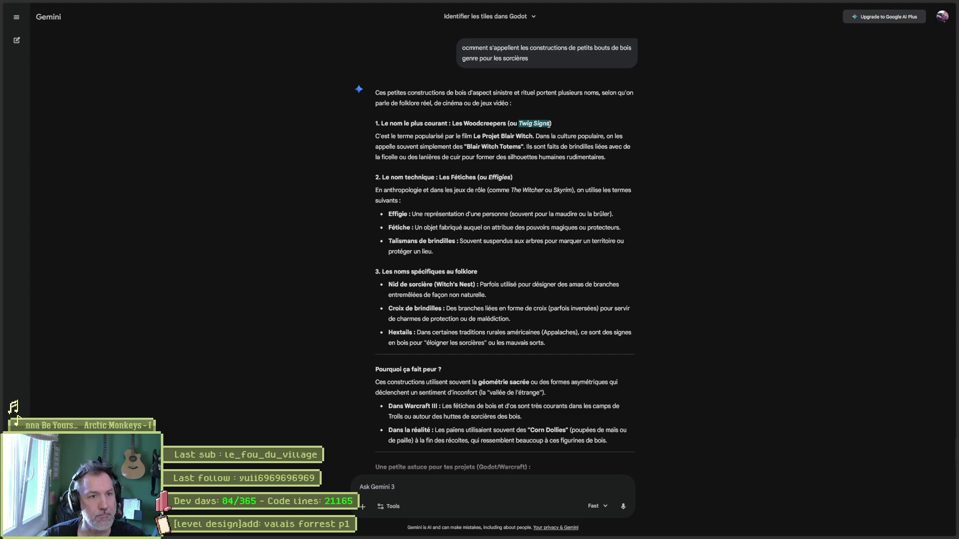
{"action": "key", "text": "F2"}
{"action": "key", "text": "Return"}
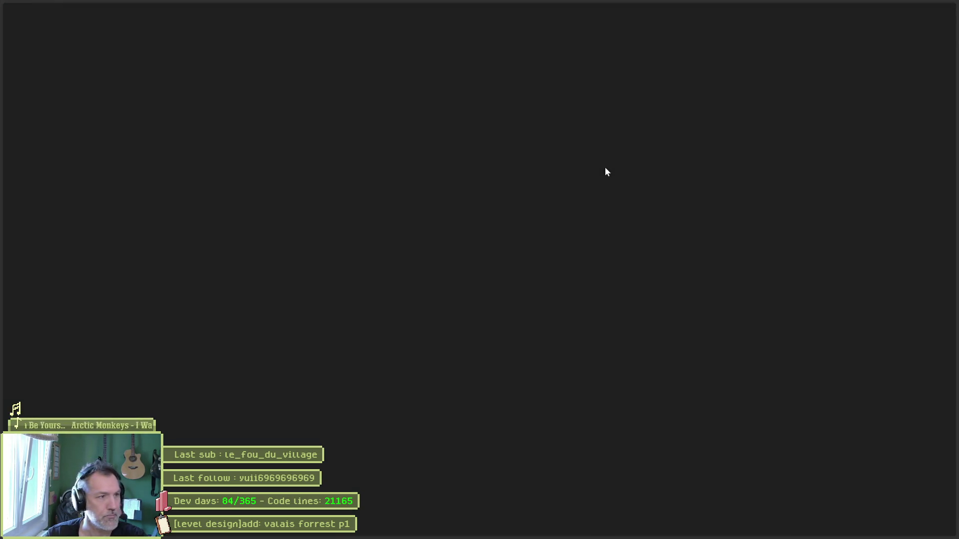
Browse DuckDuckGo image results for Twig Signs, such as WELCOME, LAKE and HILL TOP signs.
{"action": "left_click", "coordinate": [94, 37]}
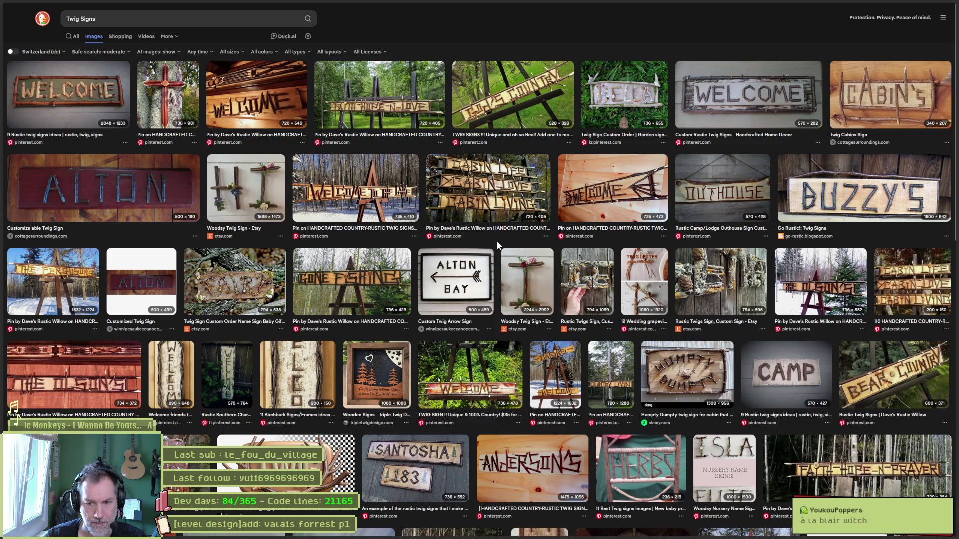
{"action": "scroll", "coordinate": [489, 241], "scroll_direction": "down", "scroll_amount": 4}
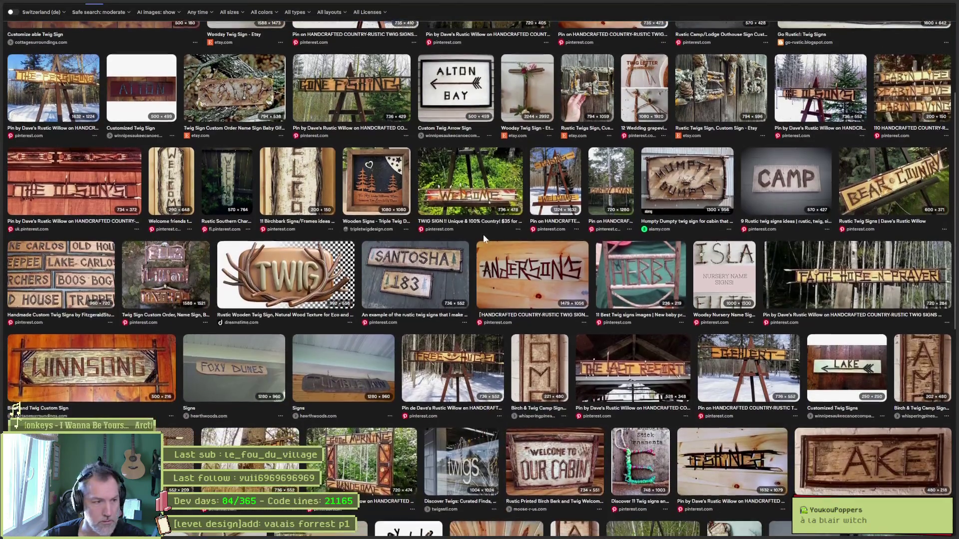
{"action": "scroll", "coordinate": [484, 235], "scroll_direction": "down", "scroll_amount": 2}
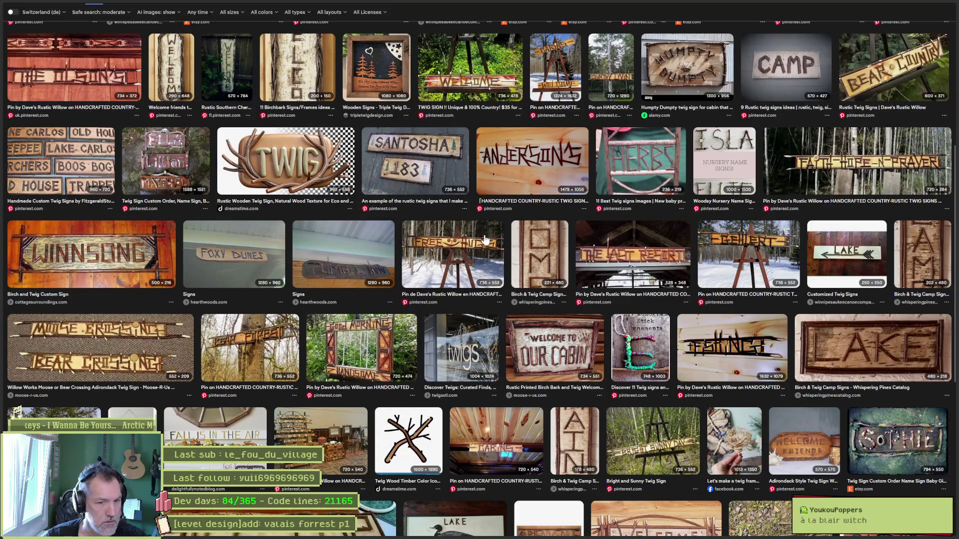
{"action": "scroll", "coordinate": [484, 240], "scroll_direction": "down", "scroll_amount": 3}
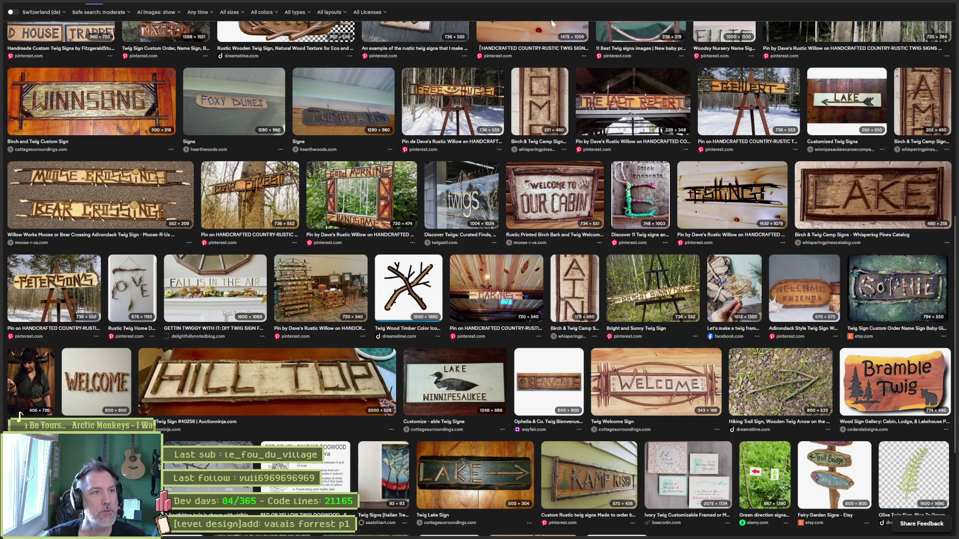
{"action": "mouse_move", "coordinate": [95, 36]}
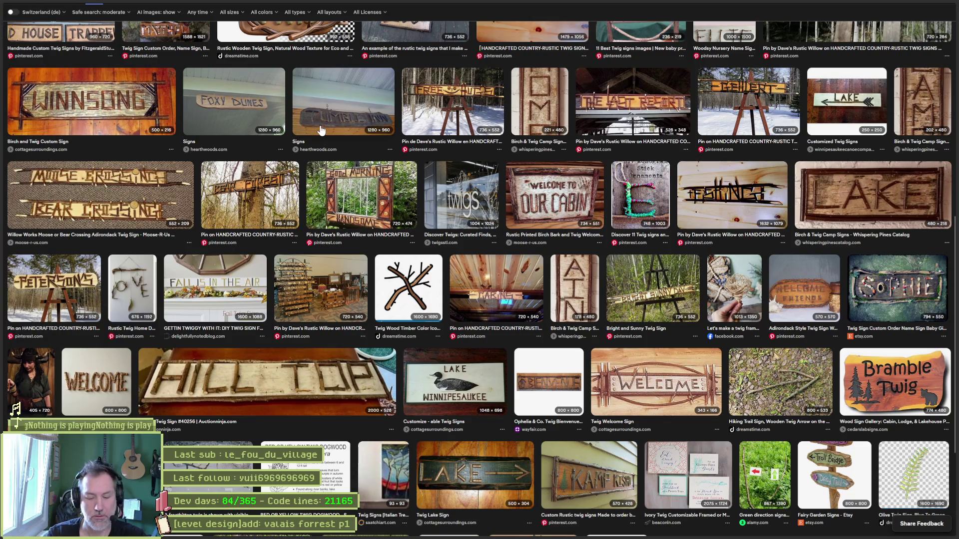
{"action": "key", "text": "ctrl+t"}
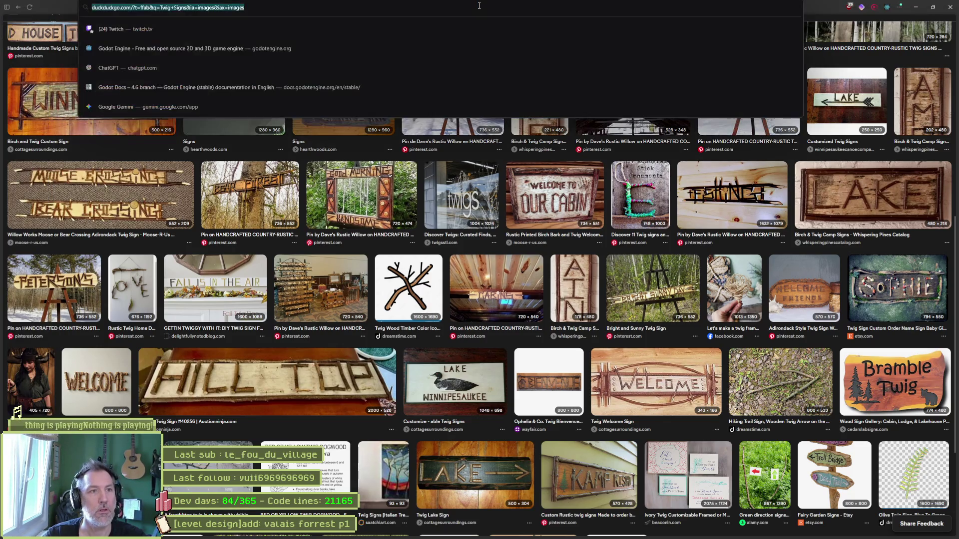
Search DuckDuckGo for 'take her back movie', then refine it to 'bring her back twigs' image results.
{"action": "type", "text": "take her"}
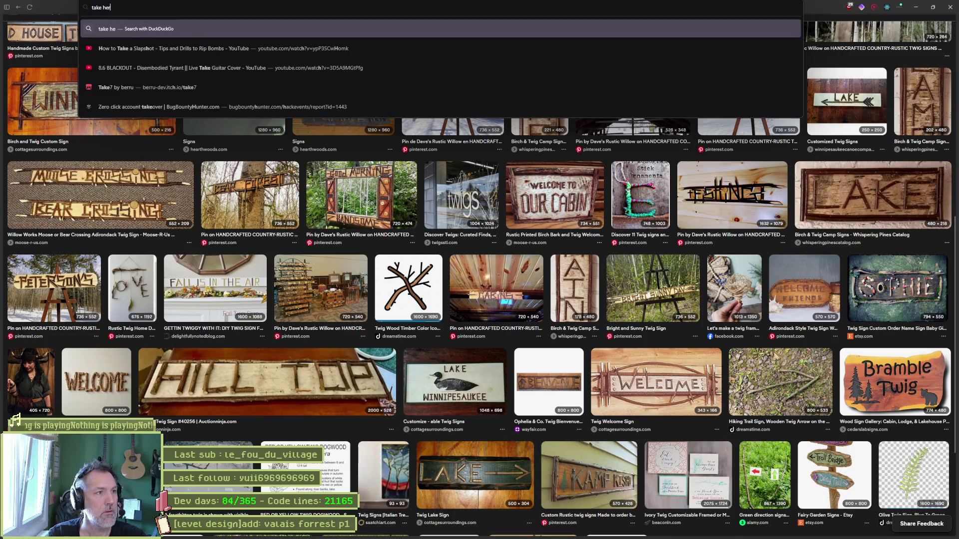
{"action": "type", "text": " back movie"}
{"action": "key", "text": "Return"}
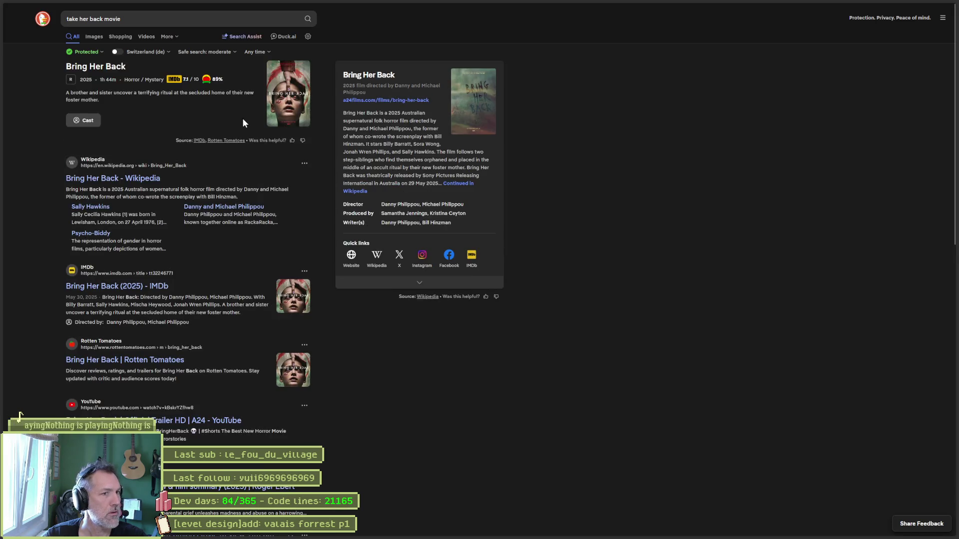
{"action": "left_click", "coordinate": [77, 19]}
{"action": "left_click", "coordinate": [87, 77]}
{"action": "left_click", "coordinate": [92, 19]}
{"action": "key", "text": "BackSpace"}
{"action": "key", "text": "BackSpace"}
{"action": "key", "text": "BackSpace"}
{"action": "type", "text": "twigs"}
{"action": "key", "text": "Return"}
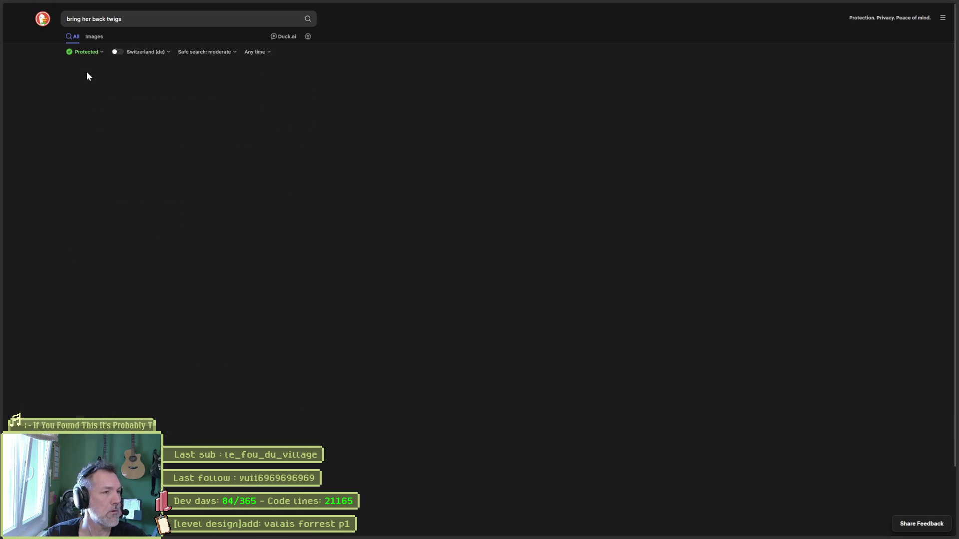
{"action": "left_click", "coordinate": [93, 37]}
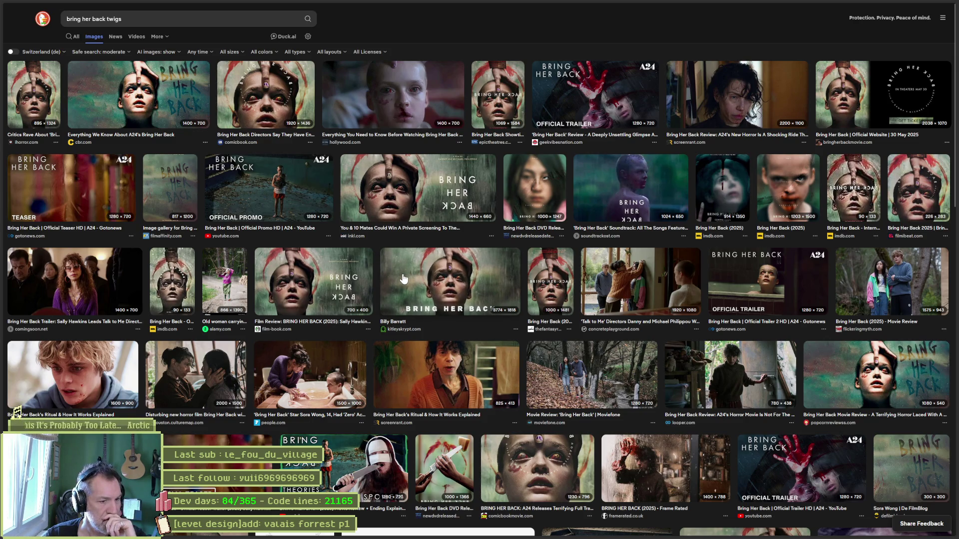
Browse the twig image results and return to the Gemini chat about twig figures.
{"action": "scroll", "coordinate": [403, 278], "scroll_direction": "down", "scroll_amount": 5}
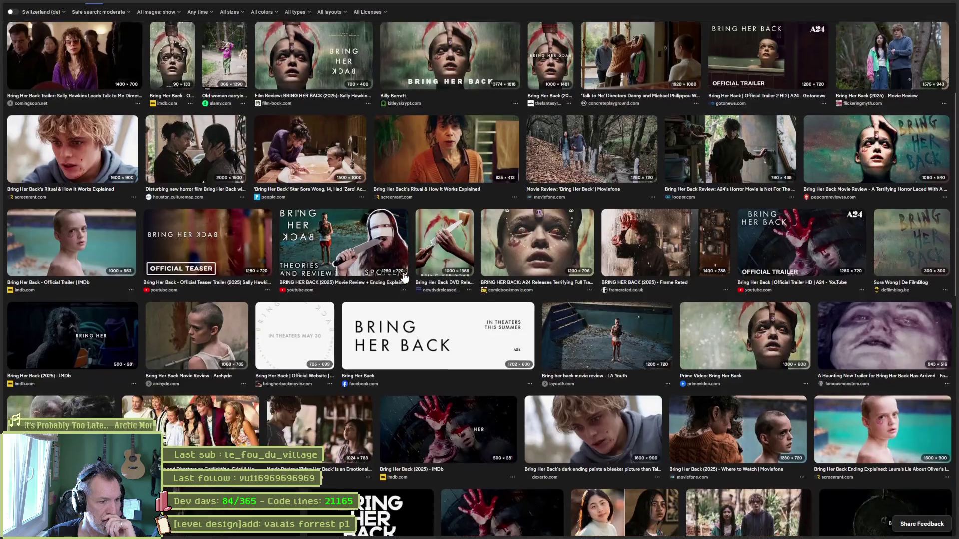
{"action": "scroll", "coordinate": [404, 278], "scroll_direction": "down", "scroll_amount": 3}
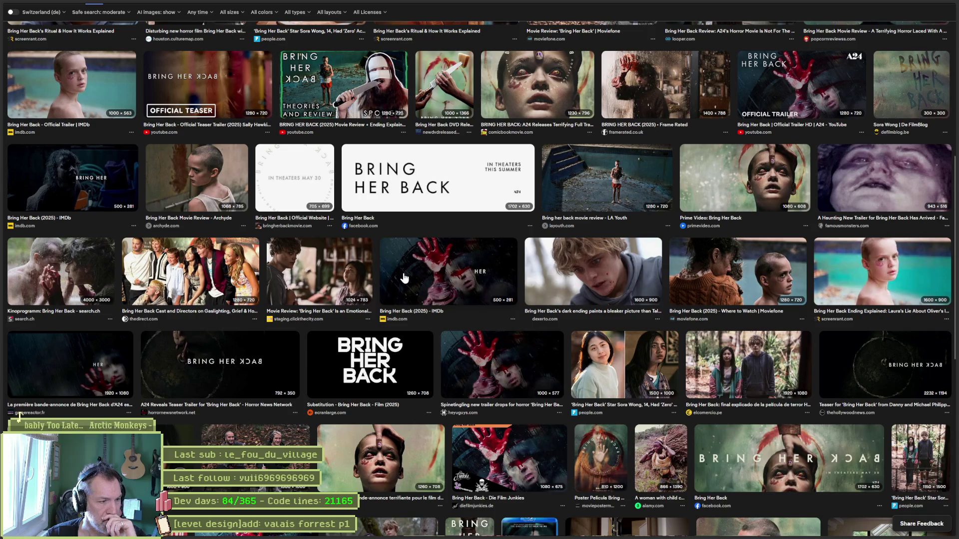
{"action": "scroll", "coordinate": [403, 279], "scroll_direction": "down", "scroll_amount": 2}
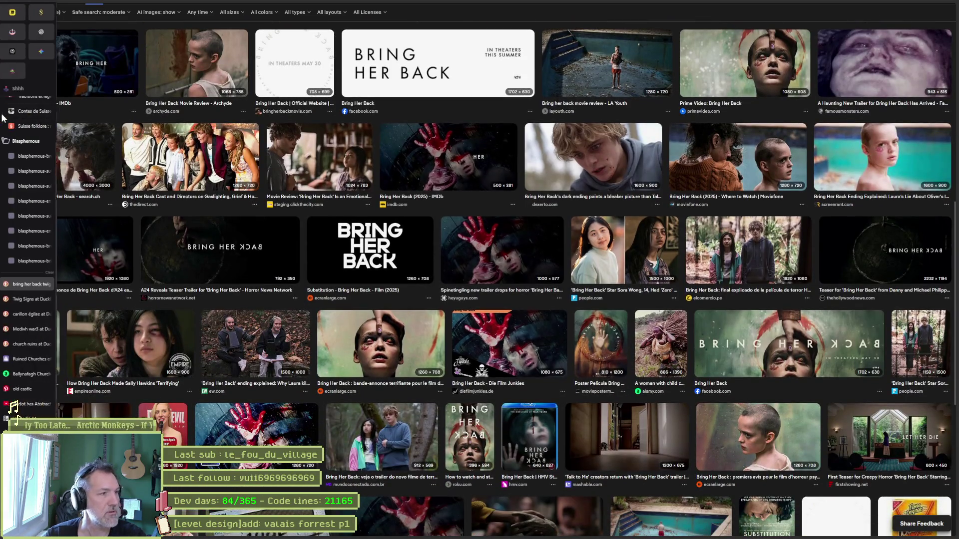
{"action": "left_click", "coordinate": [52, 55]}
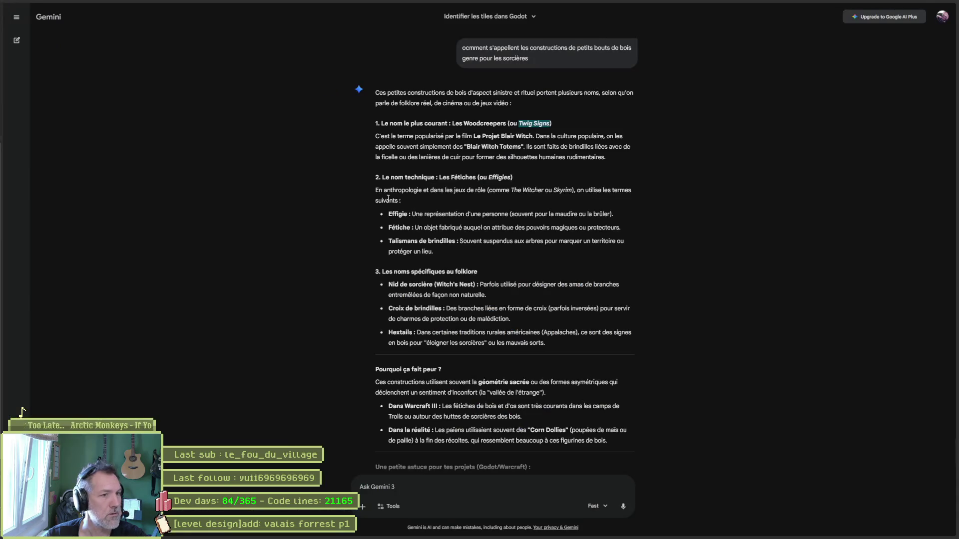
Select 'Woodcreepers' in Gemini's answer and go back to the Bring Her Back image search.
{"action": "double_click", "coordinate": [485, 124]}
{"action": "mouse_move", "coordinate": [1, 91]}
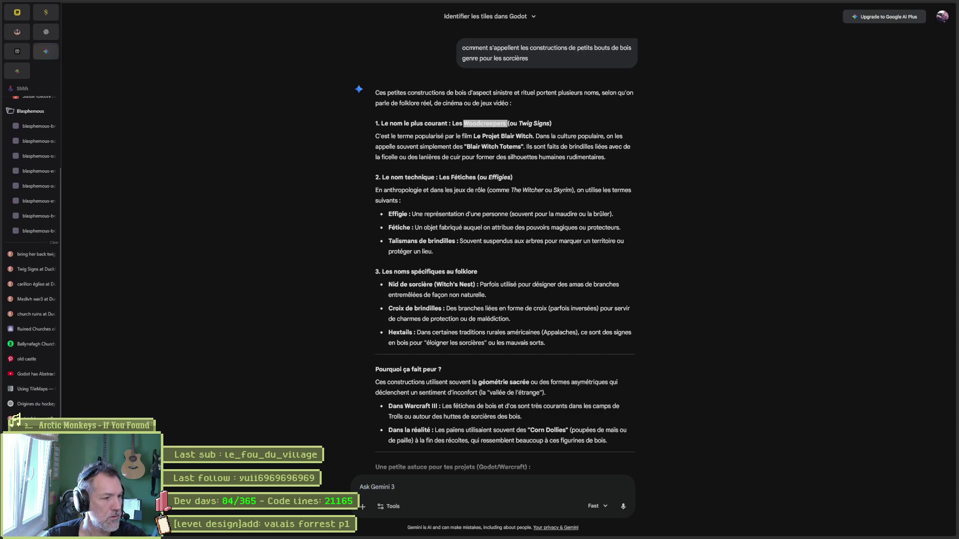
{"action": "left_click", "coordinate": [20, 415]}
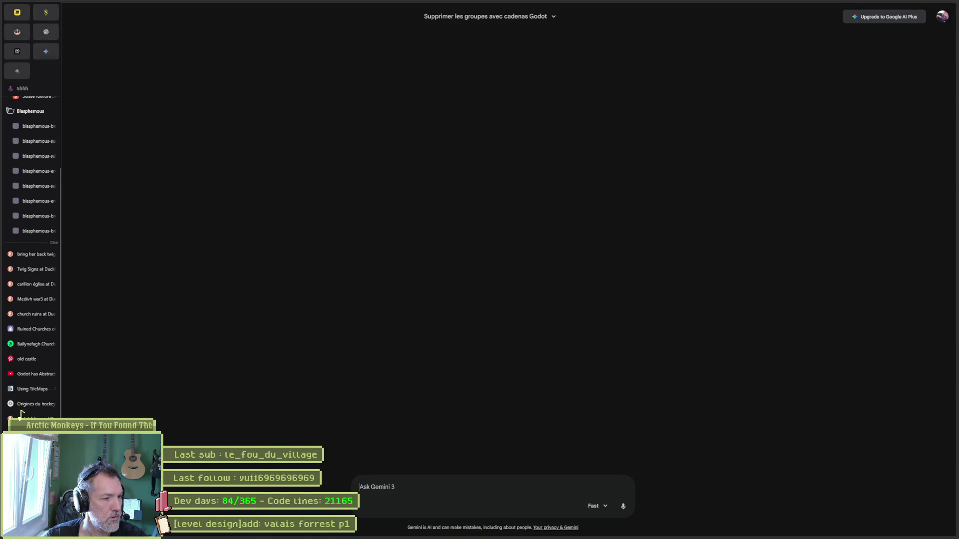
{"action": "left_click", "coordinate": [15, 412]}
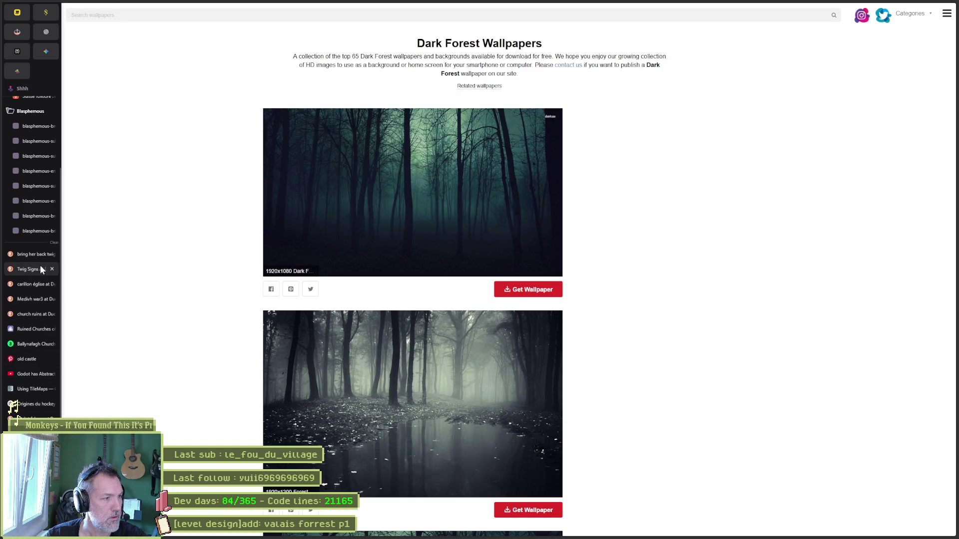
{"action": "left_click", "coordinate": [26, 255]}
Search images for 'bring her back Woodcreepers', browse the results, then return to Aseprite.
{"action": "scroll", "coordinate": [249, 94], "scroll_direction": "up", "scroll_amount": 8}
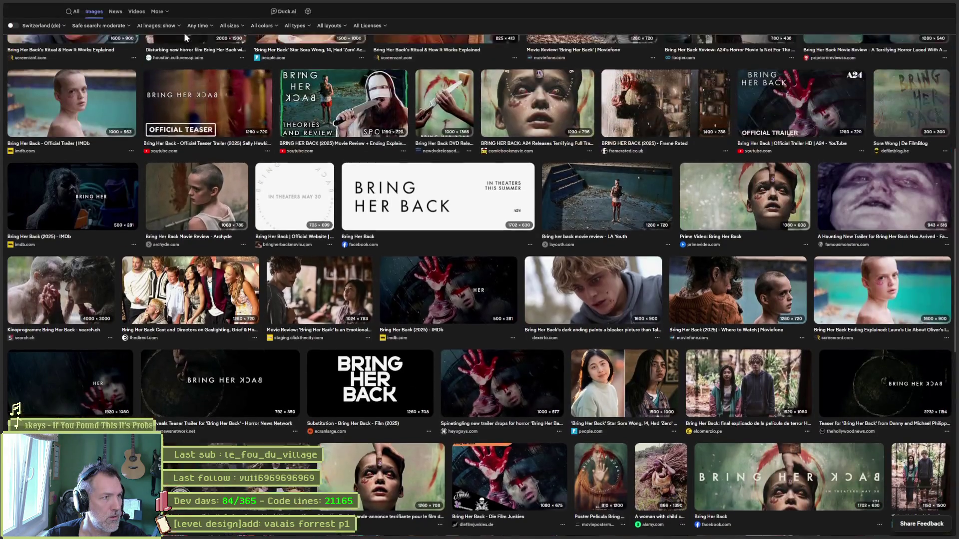
{"action": "left_click", "coordinate": [107, 20]}
{"action": "double_click", "coordinate": [106, 19]}
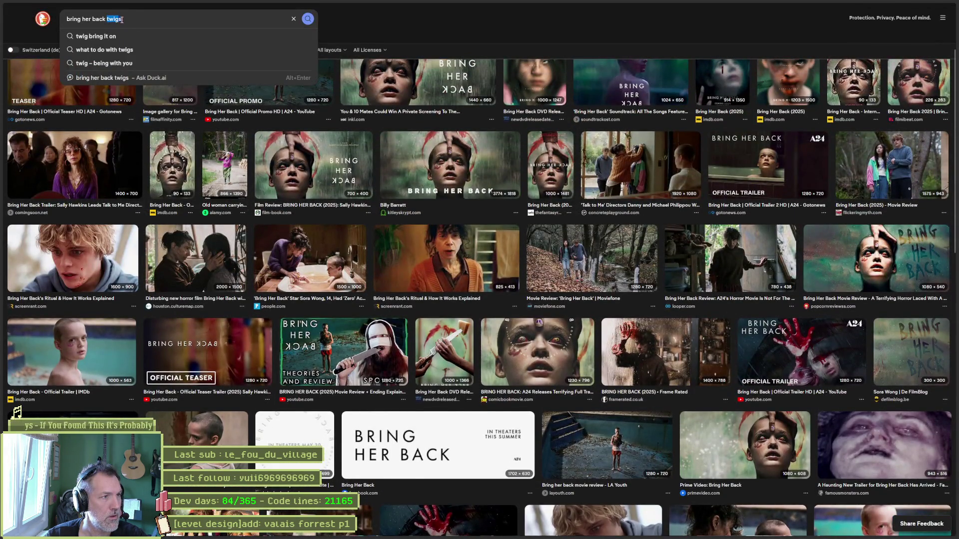
{"action": "type", "text": "Woodcreepers"}
{"action": "key", "text": "Return"}
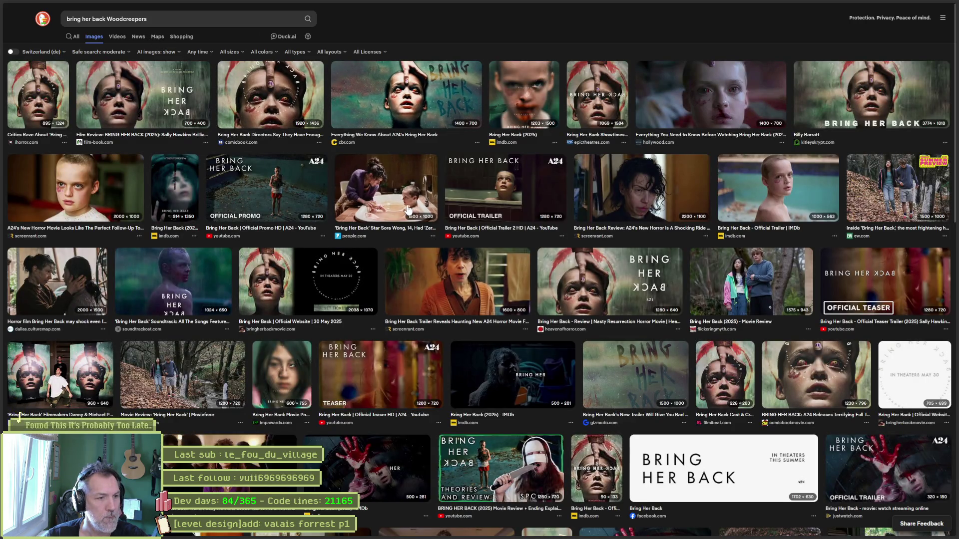
{"action": "scroll", "coordinate": [418, 214], "scroll_direction": "down", "scroll_amount": 5}
{"action": "scroll", "coordinate": [419, 203], "scroll_direction": "down", "scroll_amount": 4}
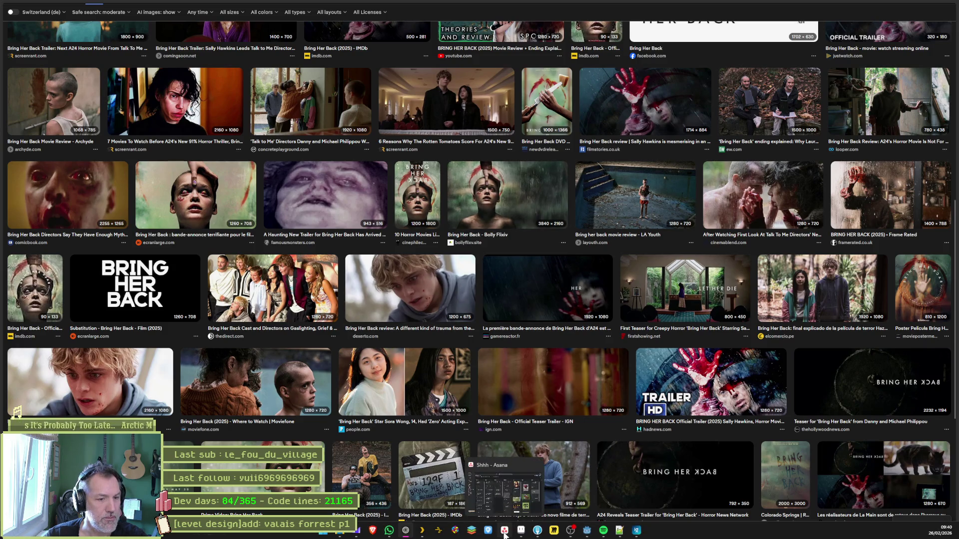
{"action": "left_click", "coordinate": [522, 533]}
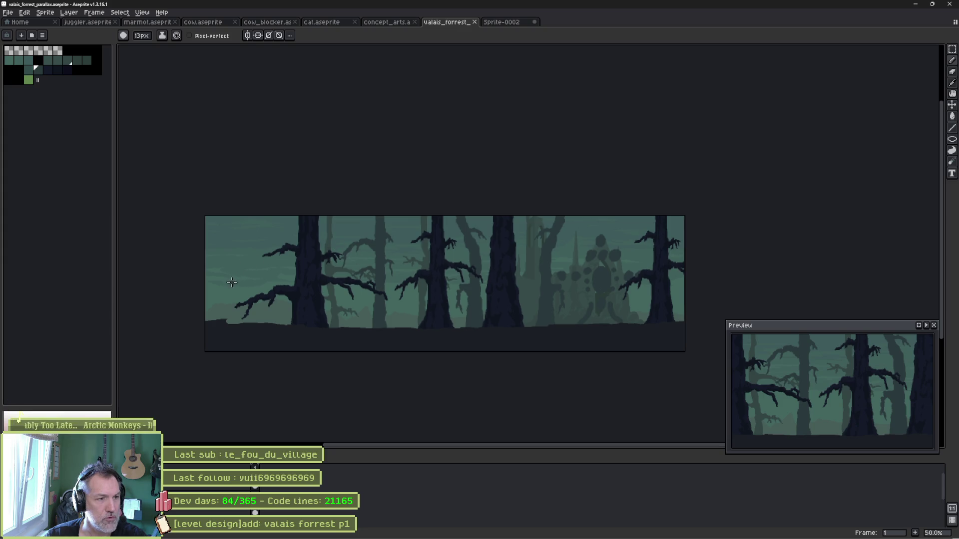
Sketch a crossing X stroke on the forest, then undo the strokes to leave it clean.
{"action": "mouse_move", "coordinate": [242, 229]}
{"action": "left_mouse_down"}
{"action": "mouse_move", "coordinate": [260, 269]}
{"action": "mouse_move", "coordinate": [251, 256]}
{"action": "mouse_move", "coordinate": [274, 258]}
{"action": "left_mouse_up"}
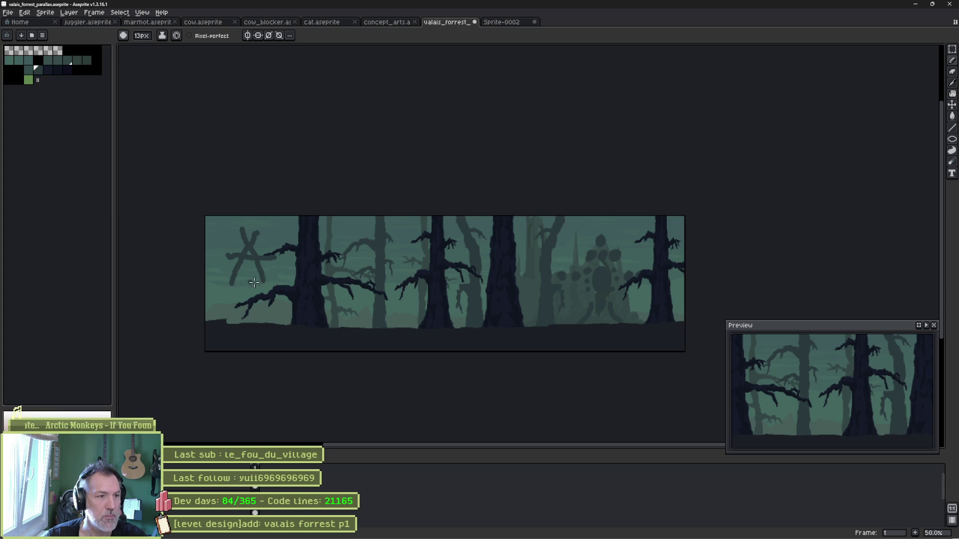
{"action": "key", "text": "v"}
{"action": "key", "text": "ctrl+z"}
{"action": "key", "text": "ctrl+z"}
{"action": "key", "text": "ctrl+z"}
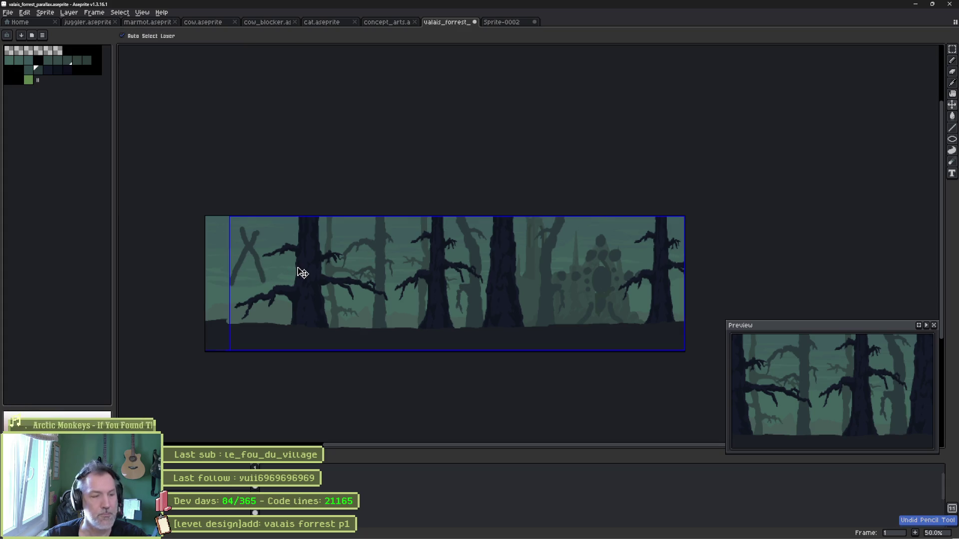
{"action": "key", "text": "b"}
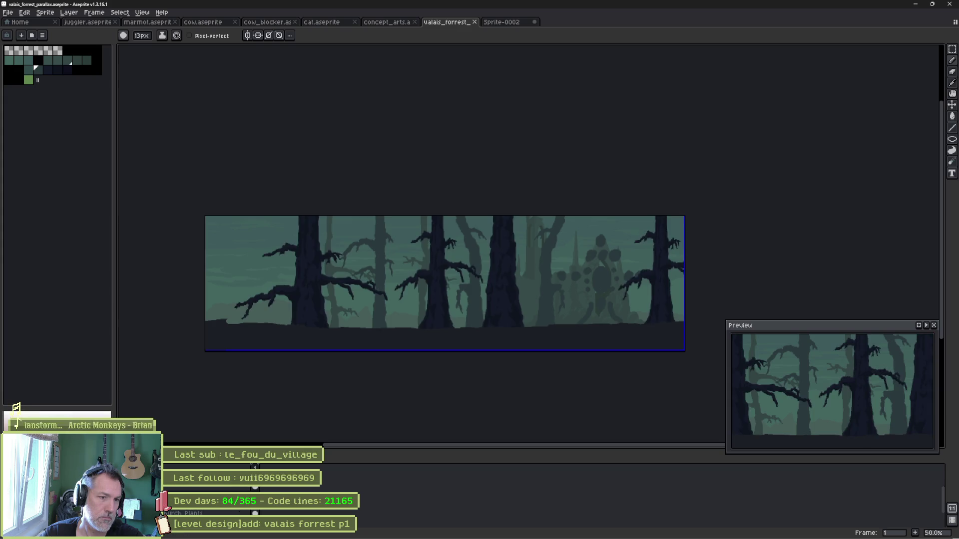
{"action": "scroll", "coordinate": [200, 490], "scroll_direction": "down", "scroll_amount": 3}
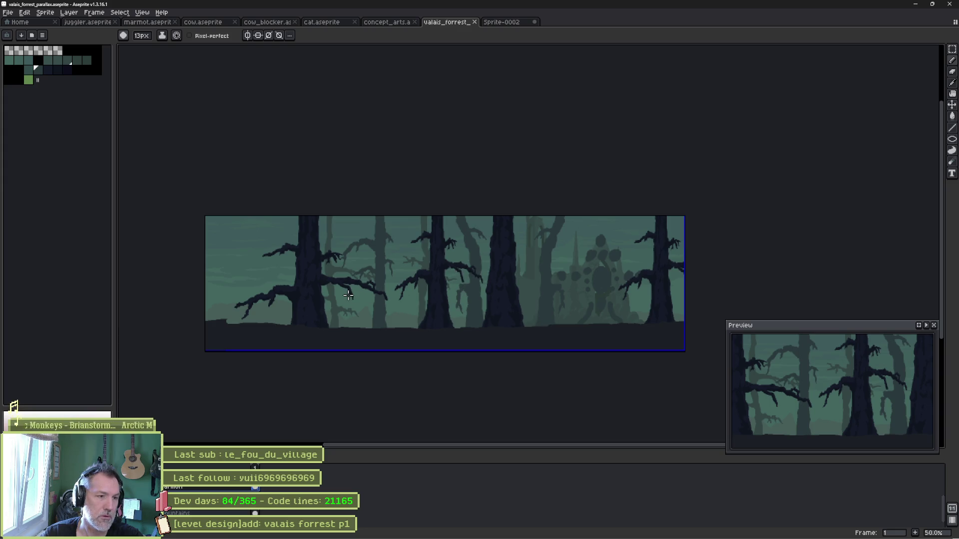
{"action": "scroll", "coordinate": [347, 296], "scroll_direction": "up", "scroll_amount": 6}
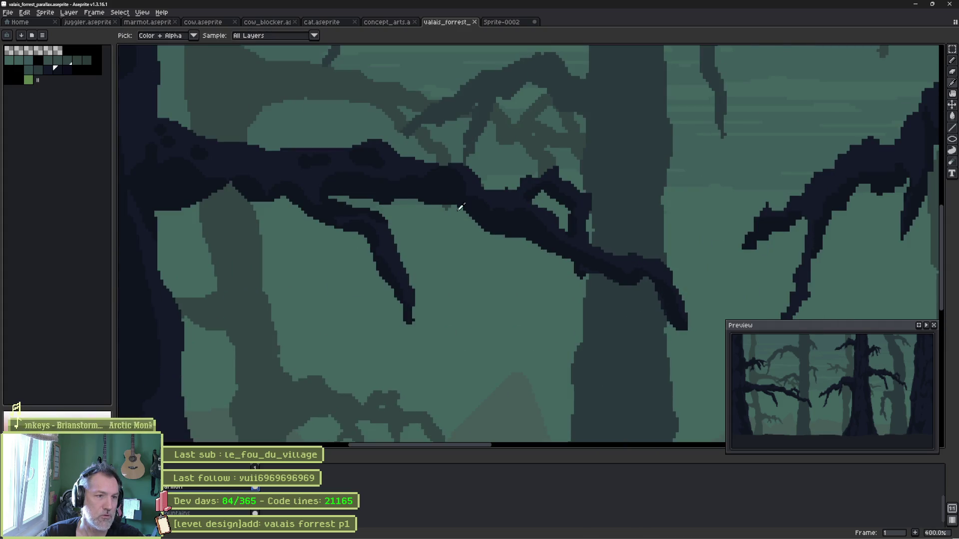
With a 1px pencil, draw a thin line hanging down from a tree branch.
{"action": "key", "text": "minus"}
{"action": "key", "text": "minus"}
{"action": "key", "text": "minus"}
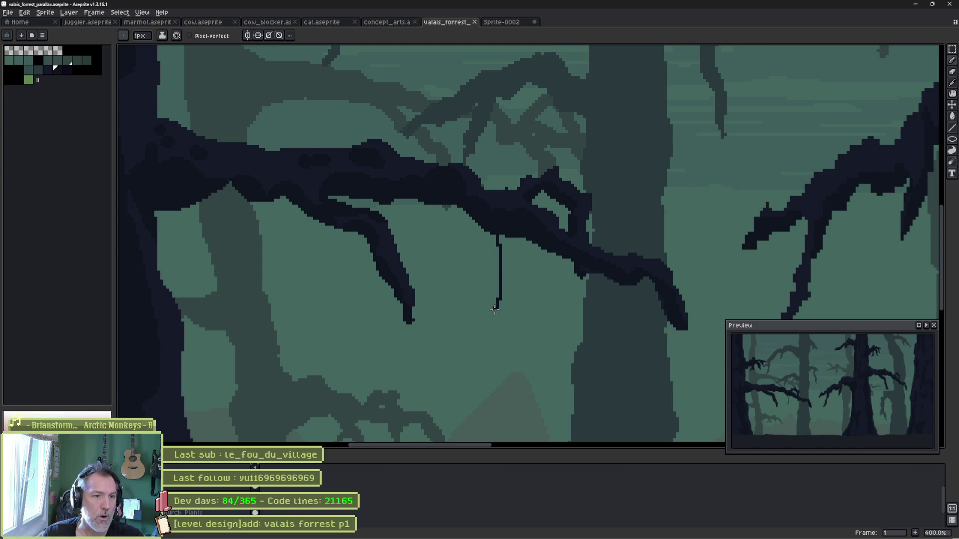
{"action": "left_click_drag", "start_coordinate": [490, 343], "coordinate": [490, 344]}
{"action": "scroll", "coordinate": [497, 336], "scroll_direction": "down", "scroll_amount": 3}
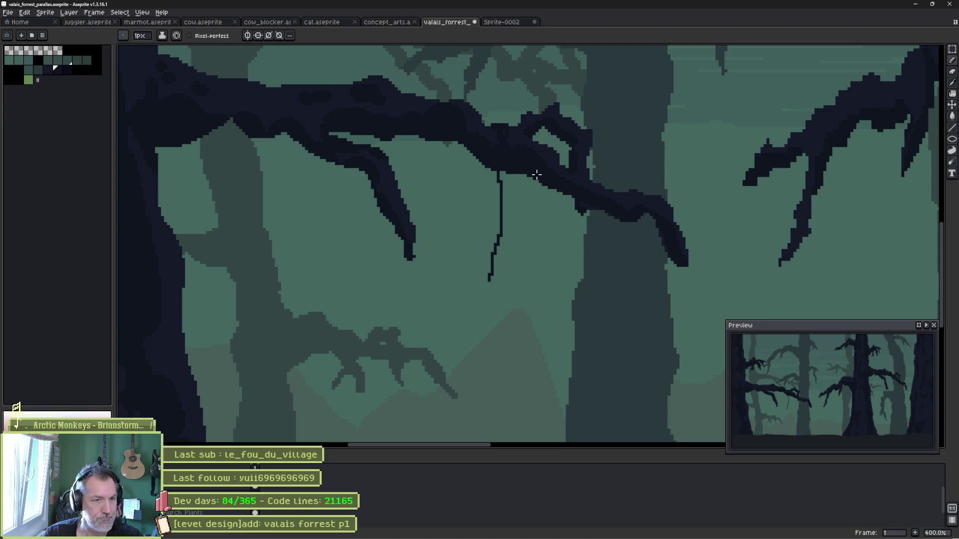
{"action": "scroll", "coordinate": [514, 178], "scroll_direction": "up", "scroll_amount": 5}
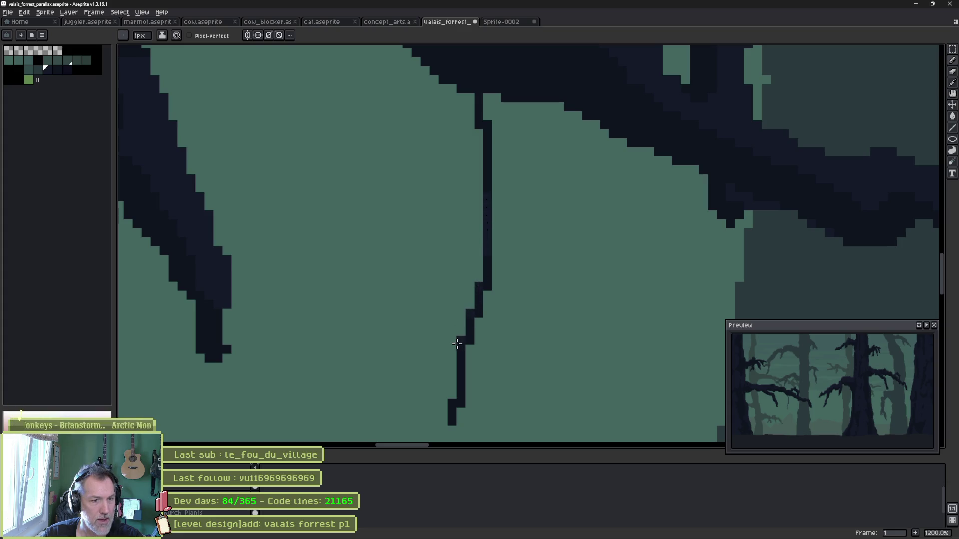
Begin the creature with a thick 2px diagonal stroke at the hanging line's end.
{"action": "key", "text": "e"}
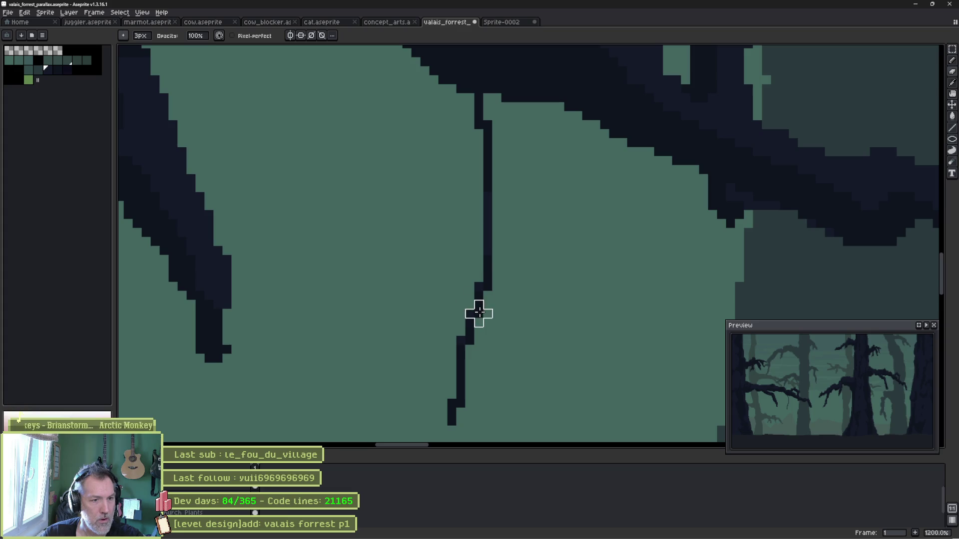
{"action": "mouse_move", "coordinate": [460, 404]}
{"action": "left_mouse_down"}
{"action": "mouse_move", "coordinate": [556, 236]}
{"action": "mouse_move", "coordinate": [520, 235]}
{"action": "mouse_move", "coordinate": [496, 278]}
{"action": "mouse_move", "coordinate": [484, 212]}
{"action": "left_mouse_up"}
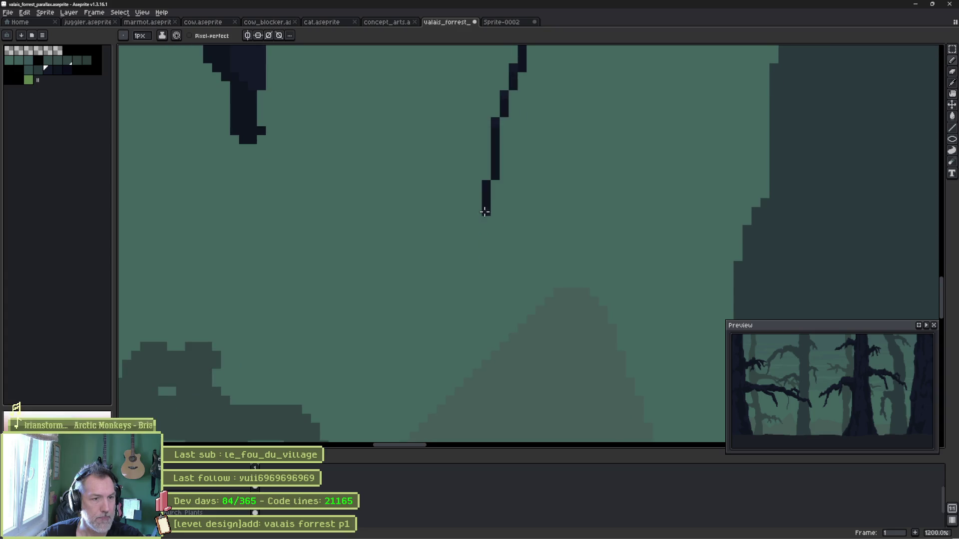
{"action": "key", "text": "plus"}
{"action": "key", "text": "plus"}
{"action": "left_click_drag", "start_coordinate": [441, 178], "coordinate": [589, 407]}
Complete the X-shaped body with a horizontal limb and shade its centre lighter navy.
{"action": "mouse_move", "coordinate": [534, 162]}
{"action": "left_mouse_down"}
{"action": "mouse_move", "coordinate": [451, 303]}
{"action": "mouse_move", "coordinate": [374, 385]}
{"action": "left_mouse_up"}
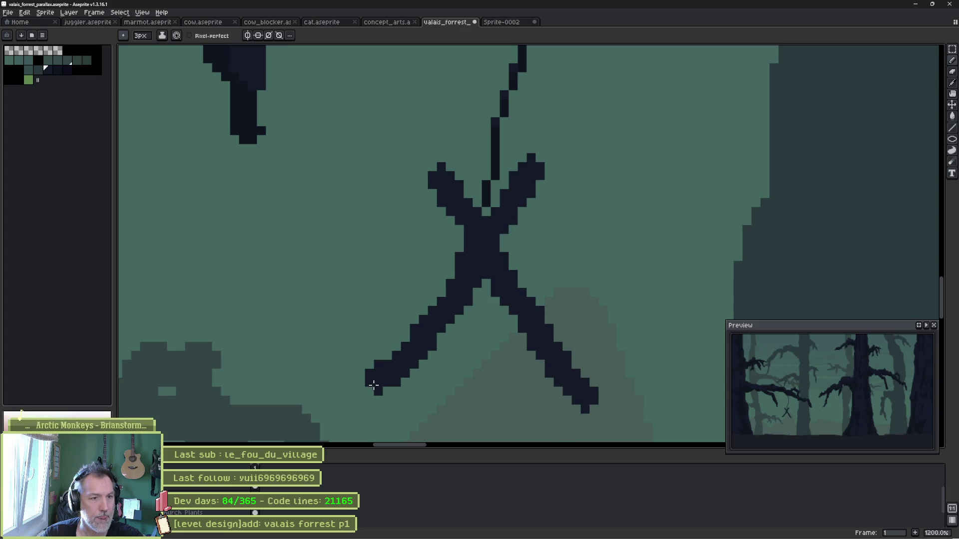
{"action": "mouse_move", "coordinate": [402, 268]}
{"action": "left_mouse_down"}
{"action": "mouse_move", "coordinate": [445, 304]}
{"action": "mouse_move", "coordinate": [594, 310]}
{"action": "left_mouse_up"}
{"action": "left_click", "coordinate": [500, 151], "text": "alt"}
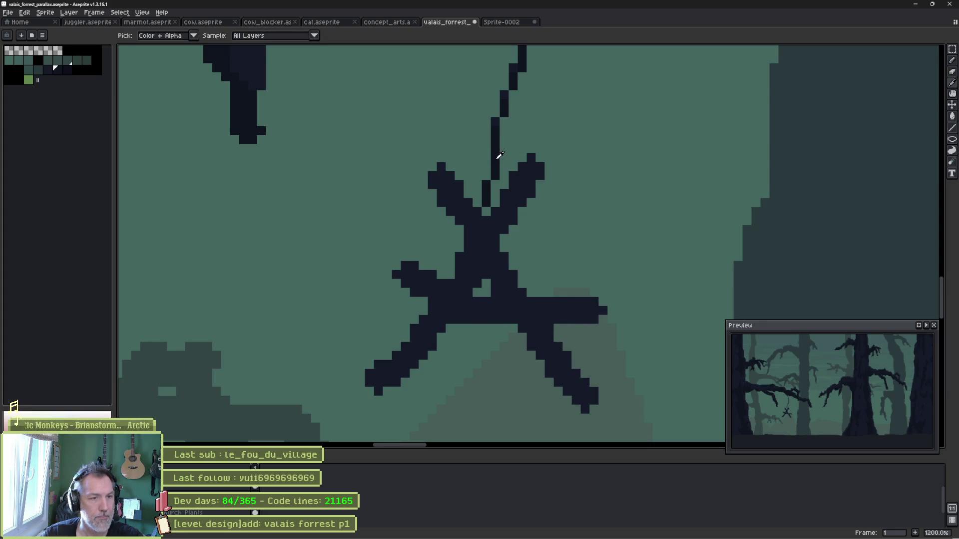
{"action": "mouse_move", "coordinate": [479, 231]}
{"action": "left_mouse_down"}
{"action": "mouse_move", "coordinate": [456, 244]}
{"action": "mouse_move", "coordinate": [504, 256]}
{"action": "left_mouse_up"}
{"action": "mouse_move", "coordinate": [450, 294]}
{"action": "left_mouse_down"}
{"action": "mouse_move", "coordinate": [455, 326]}
{"action": "mouse_move", "coordinate": [473, 289]}
{"action": "mouse_move", "coordinate": [486, 285]}
{"action": "mouse_move", "coordinate": [518, 280]}
{"action": "mouse_move", "coordinate": [551, 306]}
{"action": "left_mouse_up"}
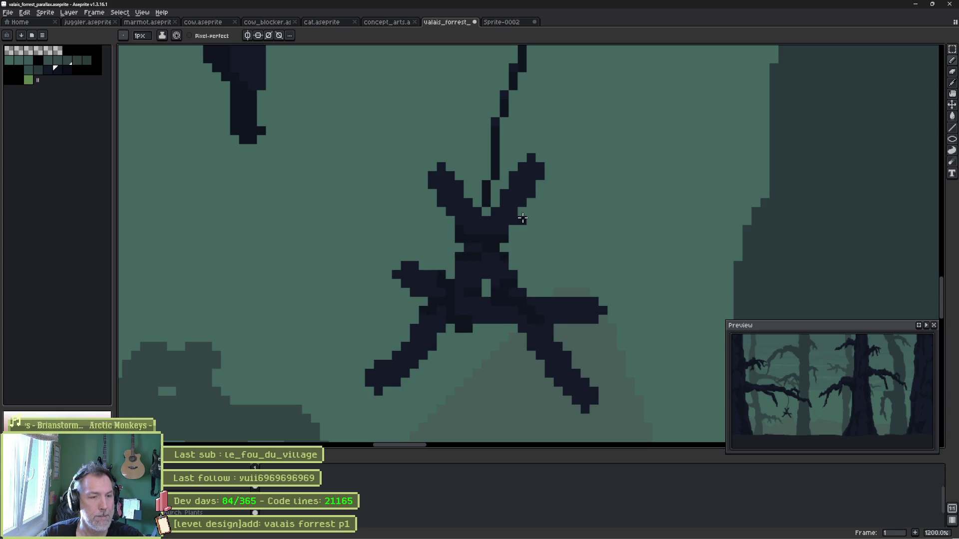
Darken the figure's arm tips and edges with the darker navy.
{"action": "left_click", "coordinate": [531, 158], "text": "alt"}
{"action": "left_click", "coordinate": [549, 184]}
{"action": "left_click_drag", "start_coordinate": [432, 192], "coordinate": [430, 208]}
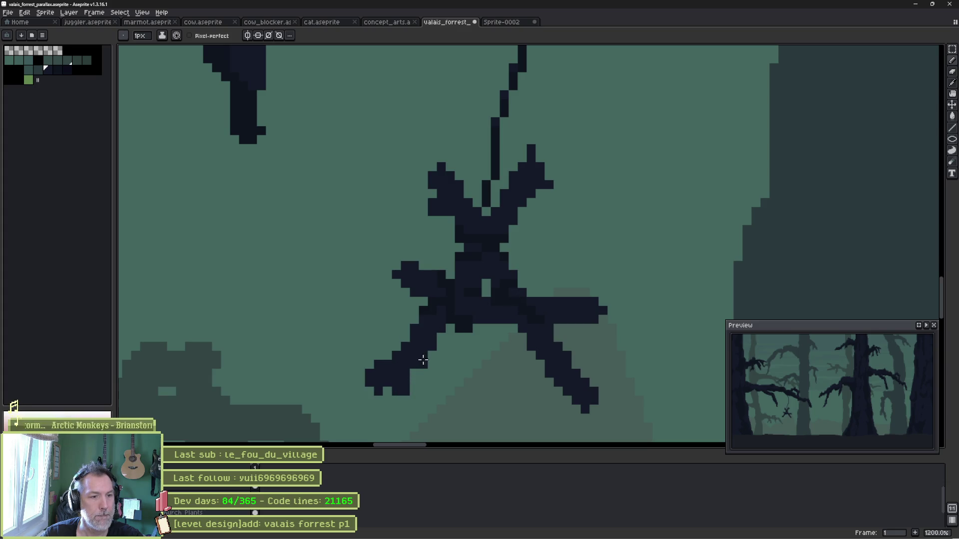
{"action": "mouse_move", "coordinate": [544, 403]}
{"action": "left_mouse_down"}
{"action": "mouse_move", "coordinate": [453, 303]}
{"action": "mouse_move", "coordinate": [437, 310]}
{"action": "left_mouse_up"}
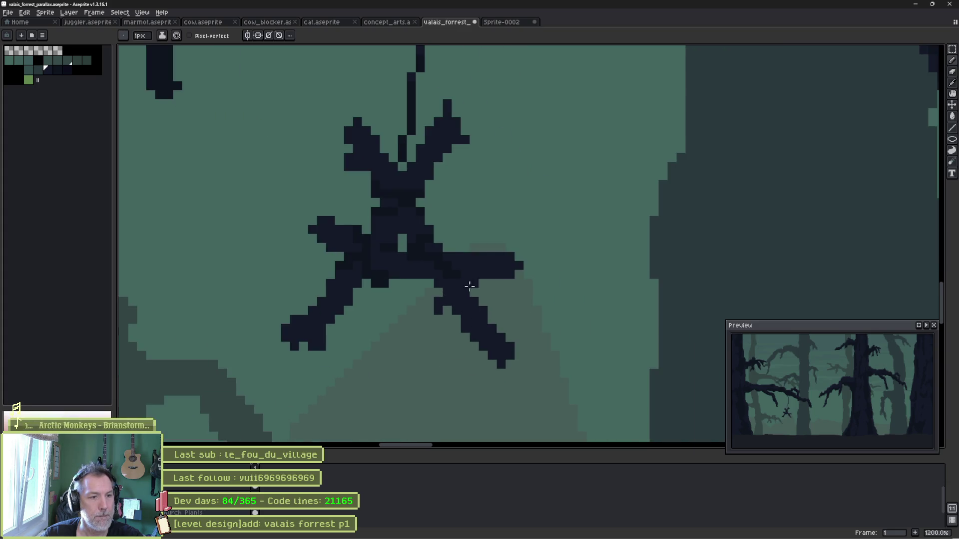
{"action": "left_click", "coordinate": [492, 247]}
Pick a dark palette colour, swap foreground and background, and set a 2px brush.
{"action": "key", "text": "alt"}
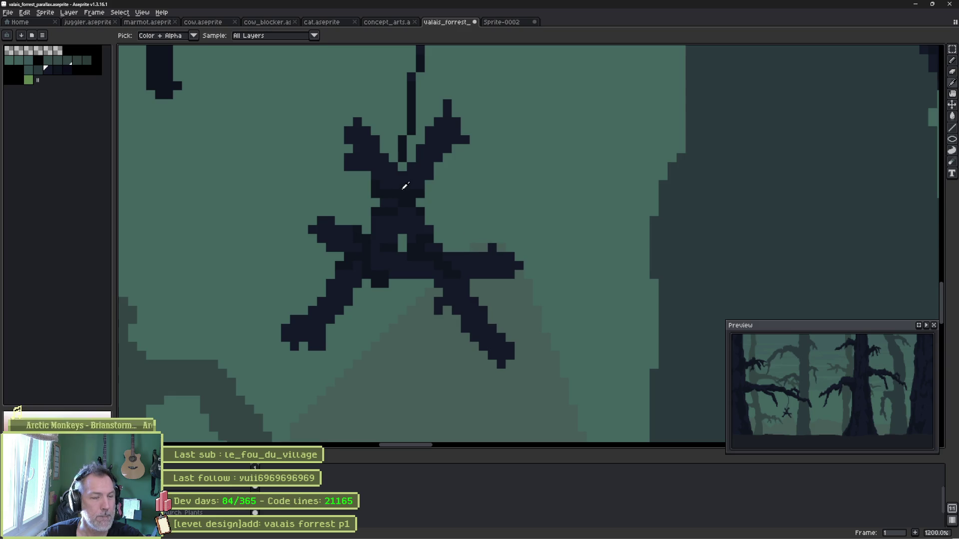
{"action": "left_click", "coordinate": [53, 70]}
{"action": "key", "text": "x"}
{"action": "key", "text": "plus"}
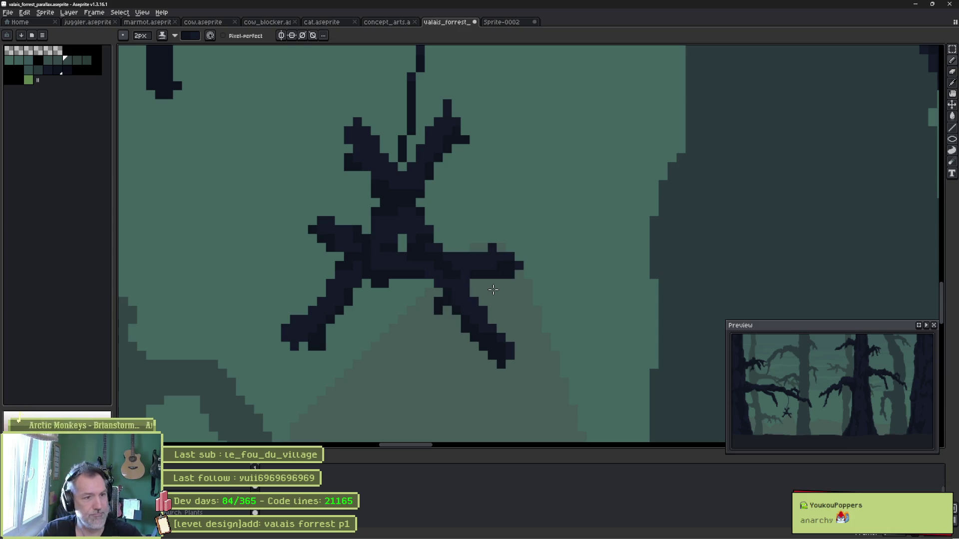
Draw a hanging loop around the creature, then undo it.
{"action": "left_click", "coordinate": [386, 145], "text": "alt"}
{"action": "left_click", "coordinate": [381, 142]}
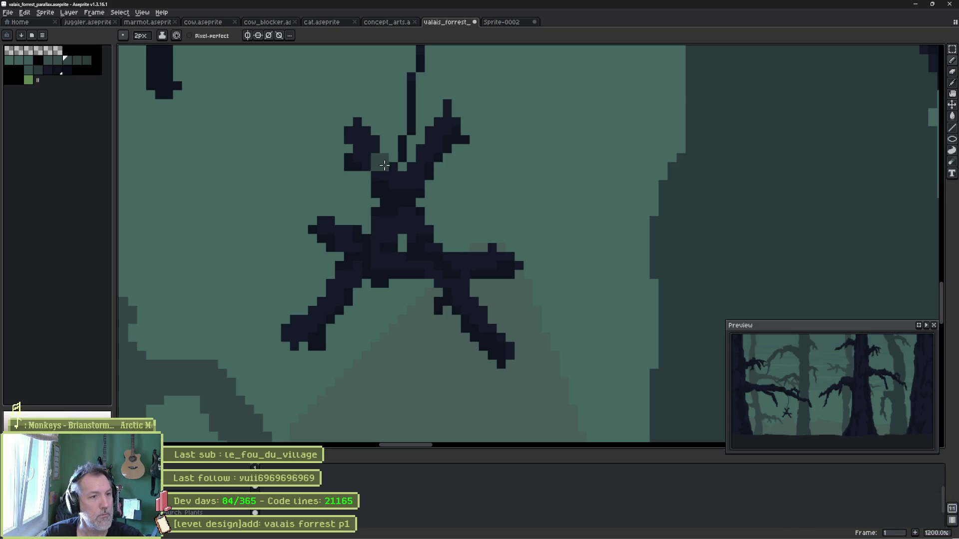
{"action": "mouse_move", "coordinate": [381, 142]}
{"action": "left_mouse_down"}
{"action": "mouse_move", "coordinate": [315, 188]}
{"action": "mouse_move", "coordinate": [344, 319]}
{"action": "mouse_move", "coordinate": [496, 276]}
{"action": "left_mouse_up"}
{"action": "scroll", "coordinate": [374, 132], "scroll_direction": "down", "scroll_amount": 1}
{"action": "scroll", "coordinate": [595, 188], "scroll_direction": "down", "scroll_amount": 6}
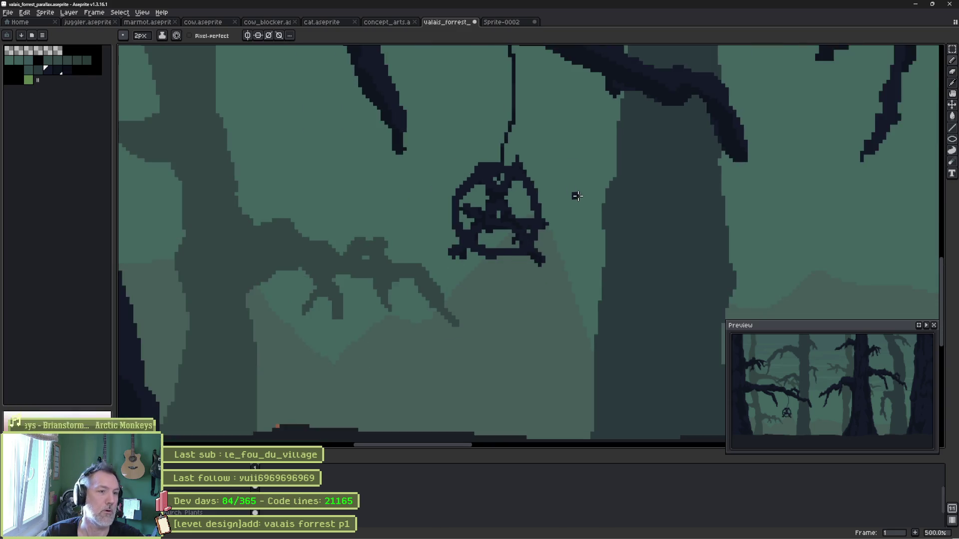
{"action": "mouse_move", "coordinate": [626, 215]}
{"action": "left_mouse_down"}
{"action": "mouse_move", "coordinate": [565, 232]}
{"action": "mouse_move", "coordinate": [539, 274]}
{"action": "left_mouse_up"}
{"action": "key", "text": "v"}
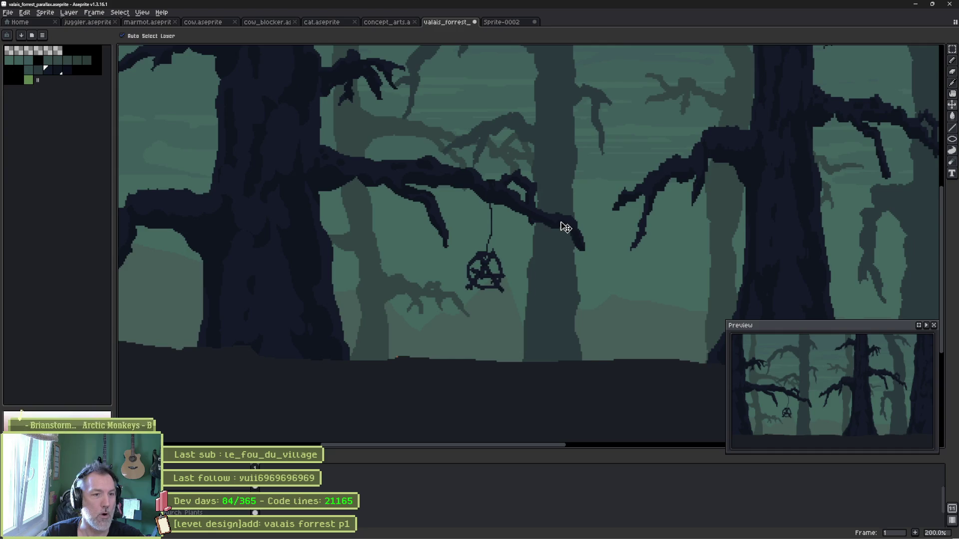
{"action": "key", "text": "ctrl+z"}
{"action": "key", "text": "b"}
{"action": "scroll", "coordinate": [507, 271], "scroll_direction": "up", "scroll_amount": 2}
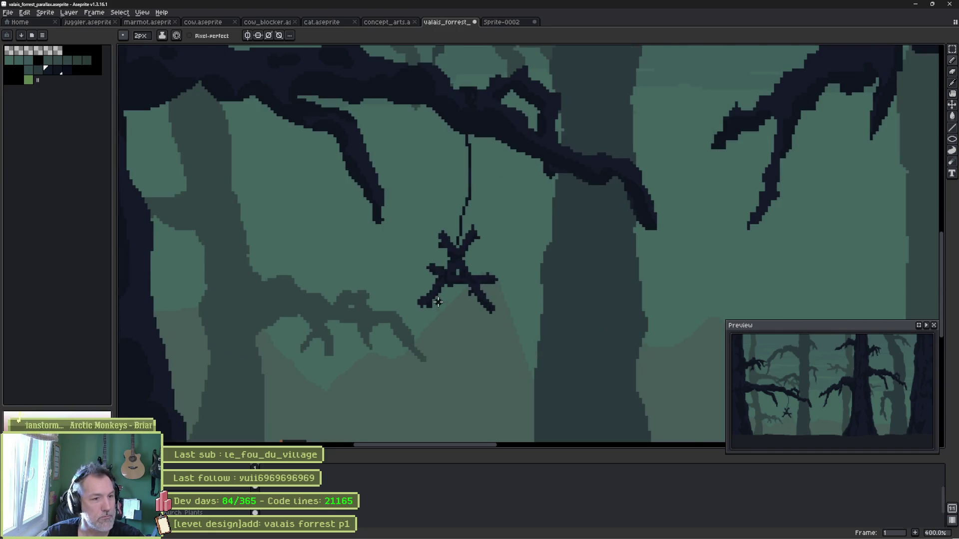
{"action": "scroll", "coordinate": [438, 298], "scroll_direction": "up", "scroll_amount": 1}
{"action": "scroll", "coordinate": [493, 281], "scroll_direction": "up", "scroll_amount": 4}
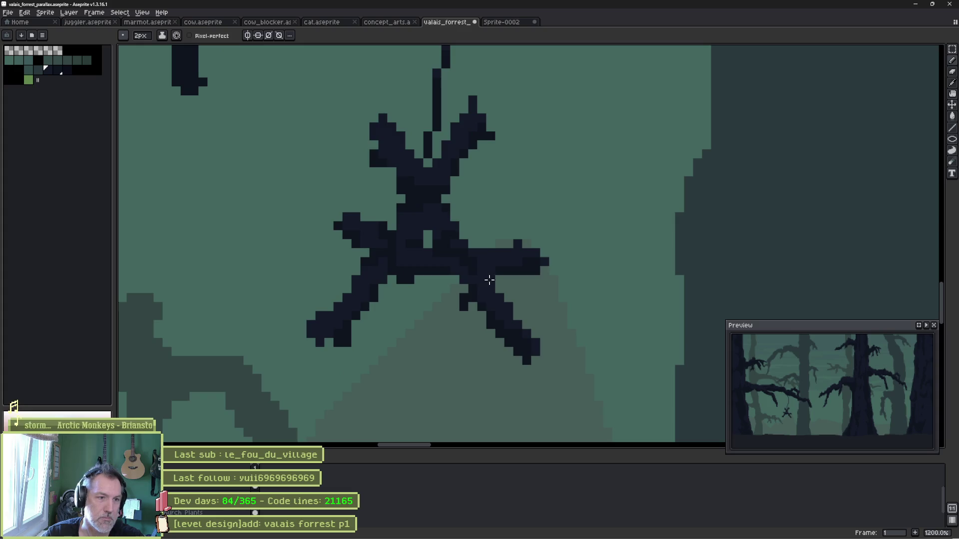
With a 1px dark pencil, add spiky twigs to the figure's branches and erase a stray edge.
{"action": "left_click", "coordinate": [428, 161], "text": "alt"}
{"action": "key", "text": "minus"}
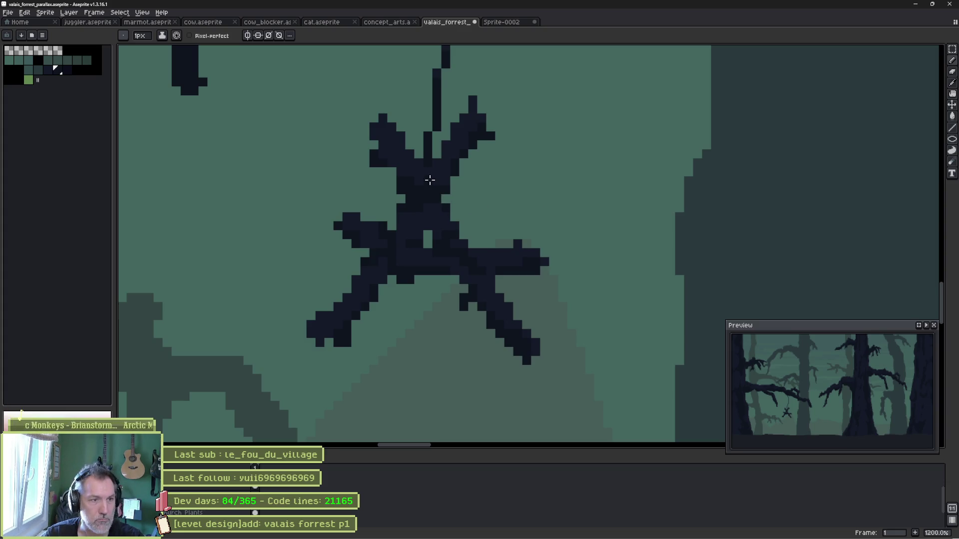
{"action": "key", "text": "bracketleft"}
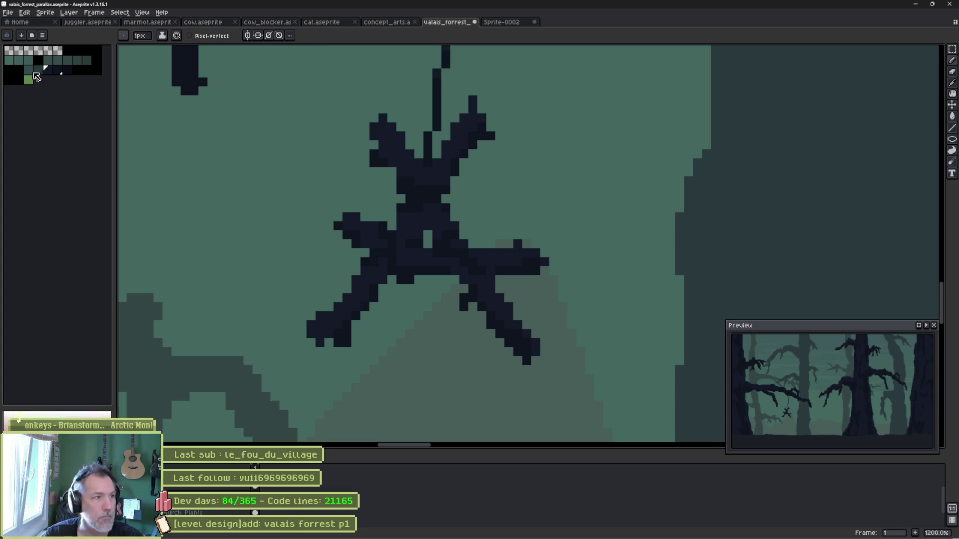
{"action": "left_click", "coordinate": [328, 235]}
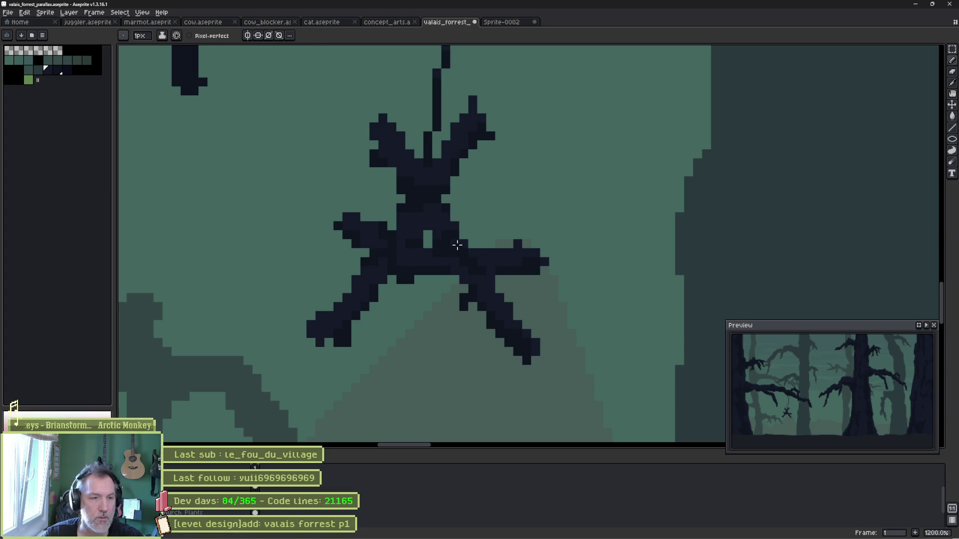
{"action": "mouse_move", "coordinate": [476, 251]}
{"action": "left_mouse_down"}
{"action": "mouse_move", "coordinate": [487, 206]}
{"action": "mouse_move", "coordinate": [445, 320]}
{"action": "mouse_move", "coordinate": [502, 207]}
{"action": "mouse_move", "coordinate": [527, 187]}
{"action": "mouse_move", "coordinate": [444, 311]}
{"action": "left_mouse_up"}
{"action": "left_click_drag", "start_coordinate": [489, 200], "coordinate": [500, 190]}
{"action": "mouse_move", "coordinate": [430, 216]}
{"action": "left_mouse_down"}
{"action": "mouse_move", "coordinate": [371, 197]}
{"action": "mouse_move", "coordinate": [383, 289]}
{"action": "mouse_move", "coordinate": [367, 188]}
{"action": "left_mouse_up"}
{"action": "left_click_drag", "start_coordinate": [383, 324], "coordinate": [384, 306]}
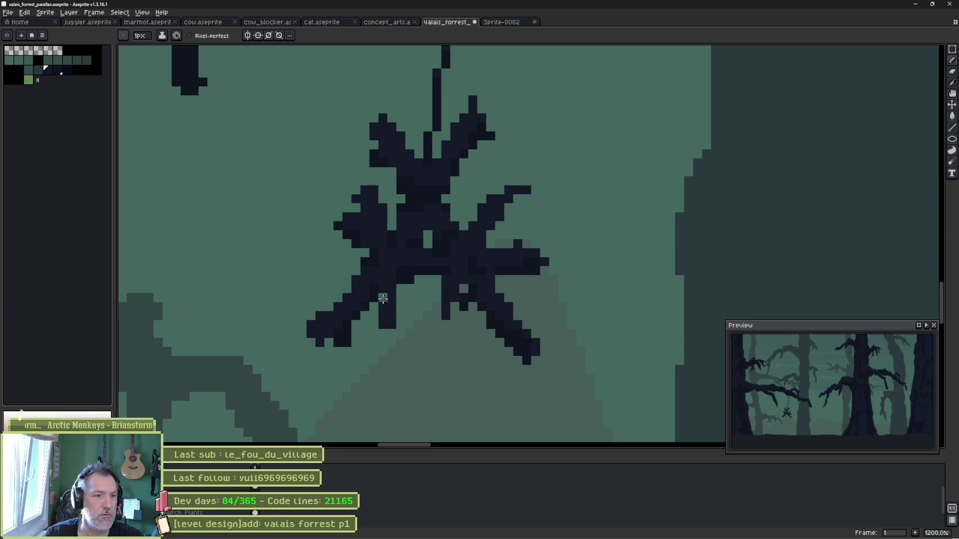
{"action": "key", "text": "e"}
{"action": "mouse_move", "coordinate": [345, 223]}
{"action": "left_mouse_down"}
{"action": "mouse_move", "coordinate": [355, 242]}
{"action": "mouse_move", "coordinate": [346, 216]}
{"action": "left_mouse_up"}
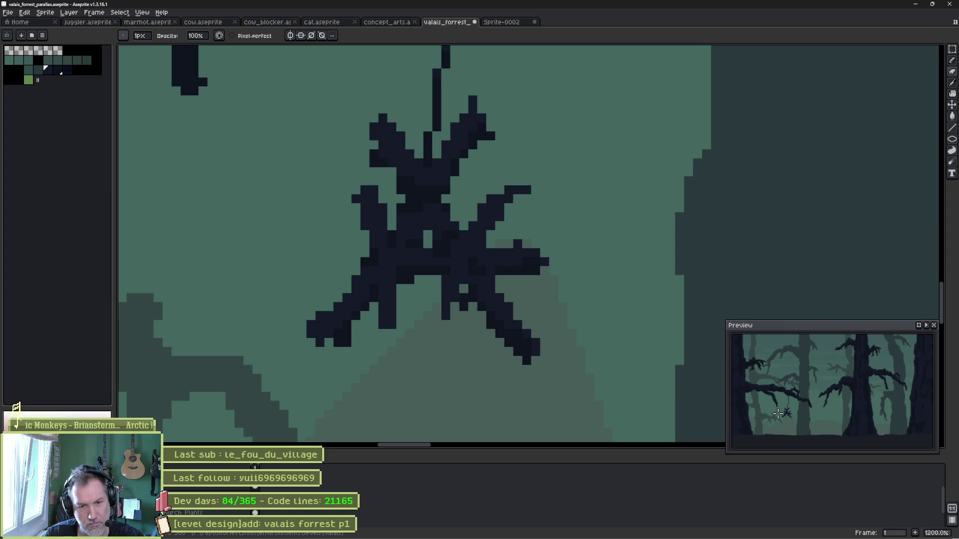
Draw a new thread from the branch down to the creature and erase the old one.
{"action": "scroll", "coordinate": [428, 208], "scroll_direction": "down", "scroll_amount": 3}
{"action": "scroll", "coordinate": [400, 165], "scroll_direction": "up", "scroll_amount": 2}
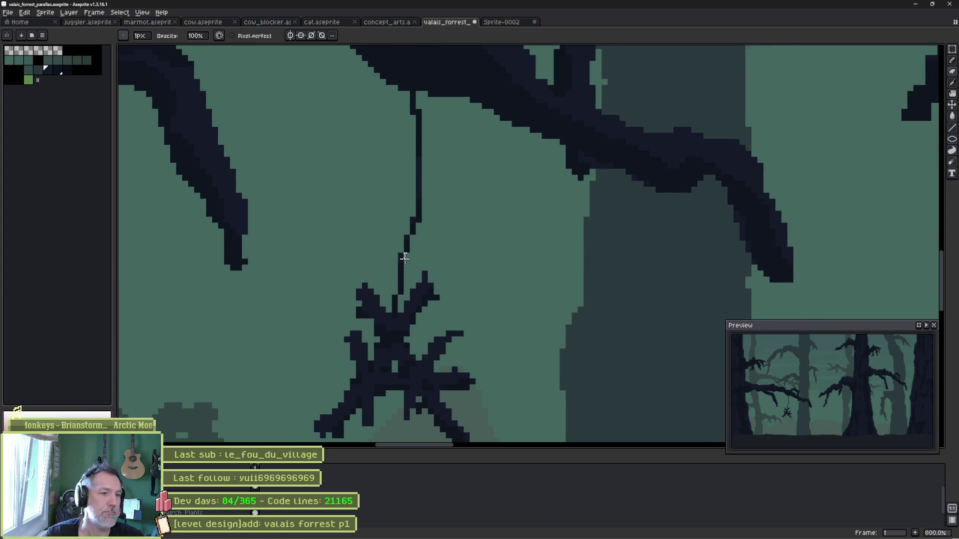
{"action": "mouse_move", "coordinate": [454, 254]}
{"action": "left_mouse_down"}
{"action": "mouse_move", "coordinate": [430, 175]}
{"action": "mouse_move", "coordinate": [419, 177]}
{"action": "mouse_move", "coordinate": [409, 233]}
{"action": "left_mouse_up"}
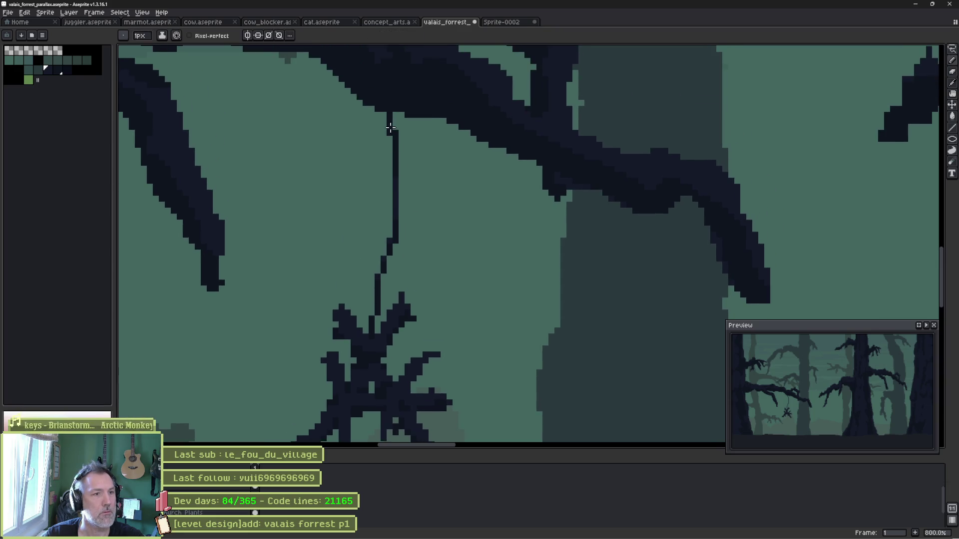
{"action": "mouse_move", "coordinate": [381, 114]}
{"action": "left_mouse_down"}
{"action": "mouse_move", "coordinate": [364, 207]}
{"action": "mouse_move", "coordinate": [364, 317]}
{"action": "mouse_move", "coordinate": [379, 317]}
{"action": "left_mouse_up"}
{"action": "key", "text": "ctrl+z"}
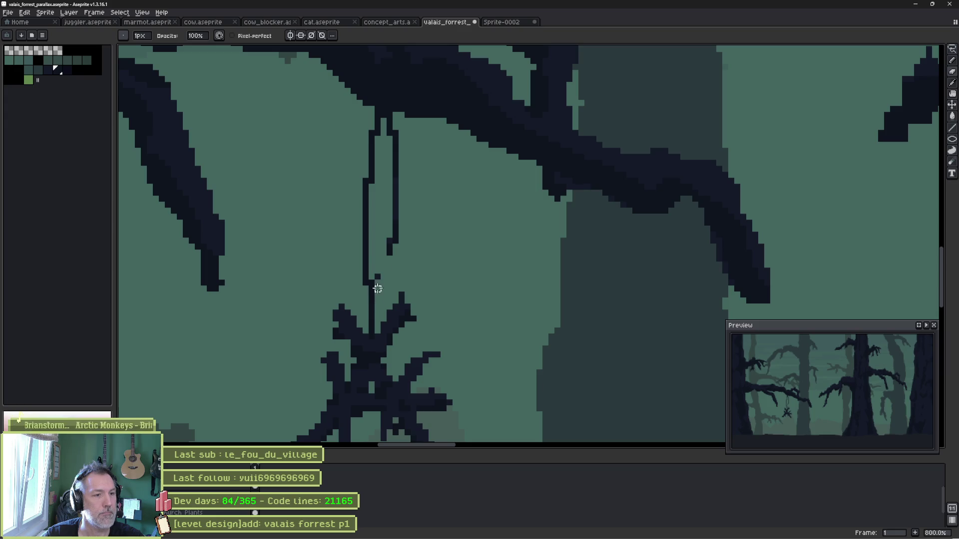
{"action": "key", "text": "e"}
{"action": "left_click_drag", "start_coordinate": [390, 225], "coordinate": [396, 133]}
Look over the whole forest scene and save the parallax file with Ctrl+S.
{"action": "scroll", "coordinate": [414, 209], "scroll_direction": "up", "scroll_amount": 1}
{"action": "scroll", "coordinate": [428, 214], "scroll_direction": "down", "scroll_amount": 1}
{"action": "scroll", "coordinate": [422, 200], "scroll_direction": "down", "scroll_amount": 2}
{"action": "scroll", "coordinate": [450, 225], "scroll_direction": "up", "scroll_amount": 1}
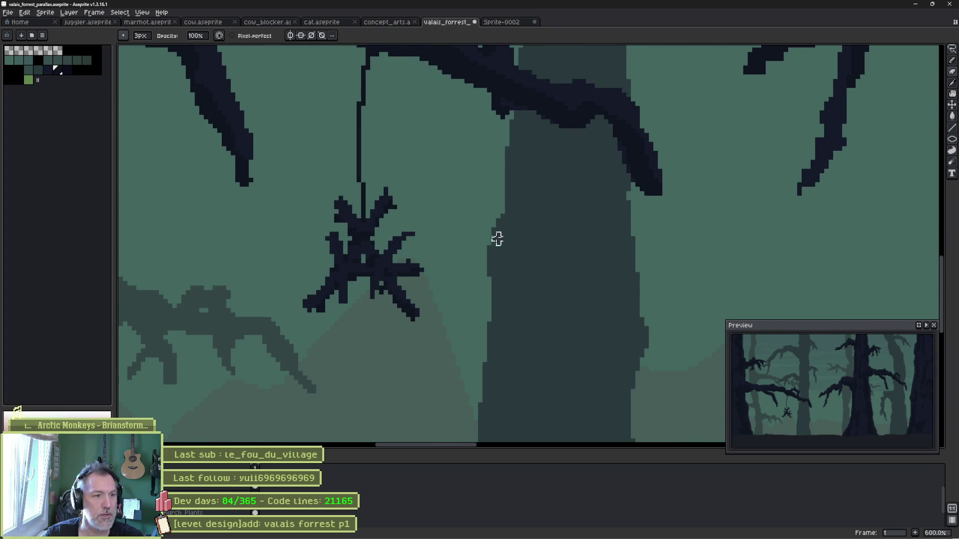
{"action": "scroll", "coordinate": [530, 250], "scroll_direction": "down", "scroll_amount": 3}
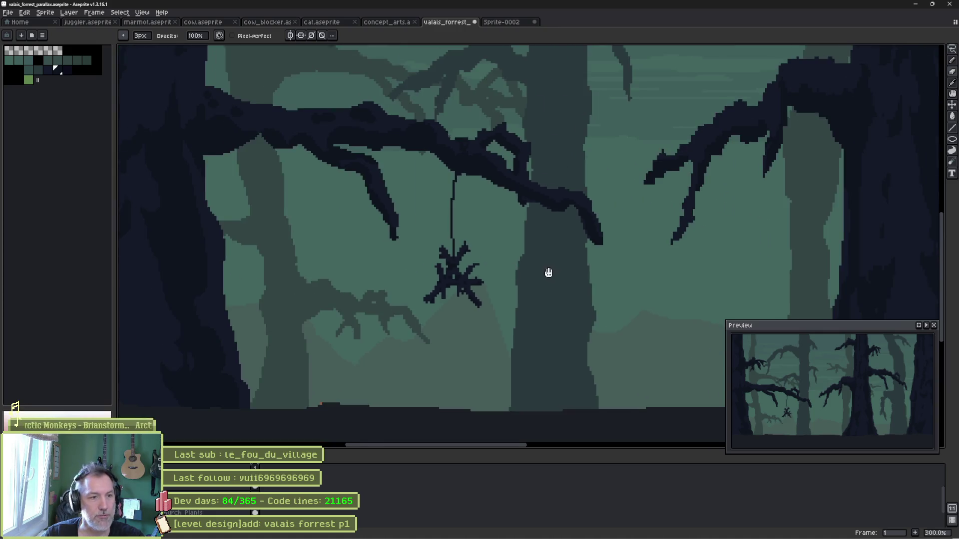
{"action": "left_click_drag", "start_coordinate": [548, 273], "coordinate": [402, 305]}
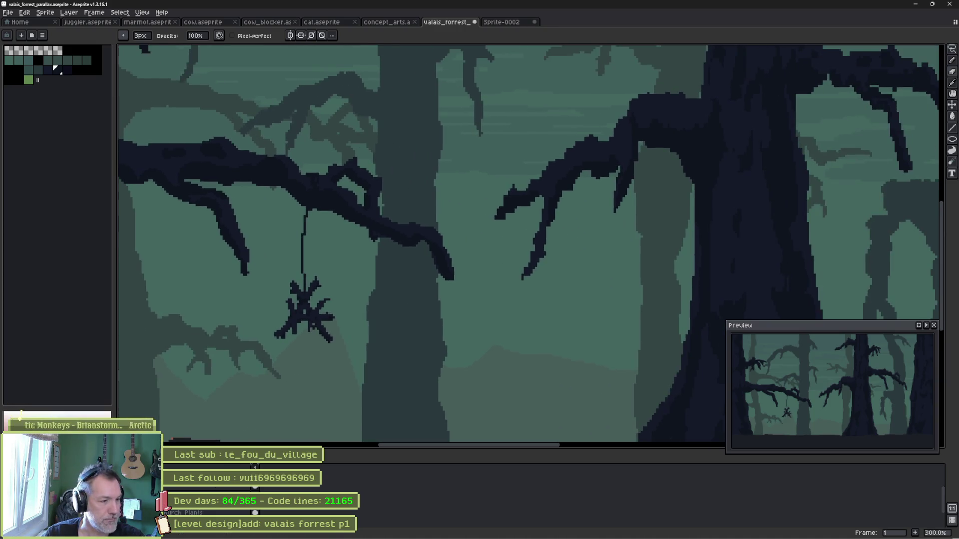
{"action": "scroll", "coordinate": [533, 234], "scroll_direction": "down", "scroll_amount": 1}
{"action": "mouse_move", "coordinate": [327, 294]}
{"action": "left_mouse_down"}
{"action": "mouse_move", "coordinate": [475, 272]}
{"action": "mouse_move", "coordinate": [642, 199]}
{"action": "mouse_move", "coordinate": [528, 196]}
{"action": "left_mouse_up"}
{"action": "key", "text": "ctrl+s"}
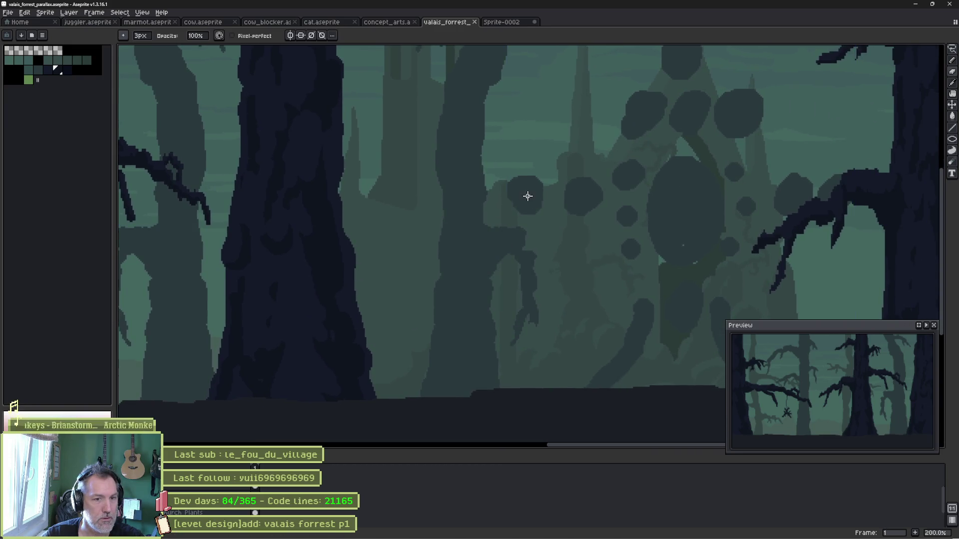
{"action": "left_click", "coordinate": [407, 533]}
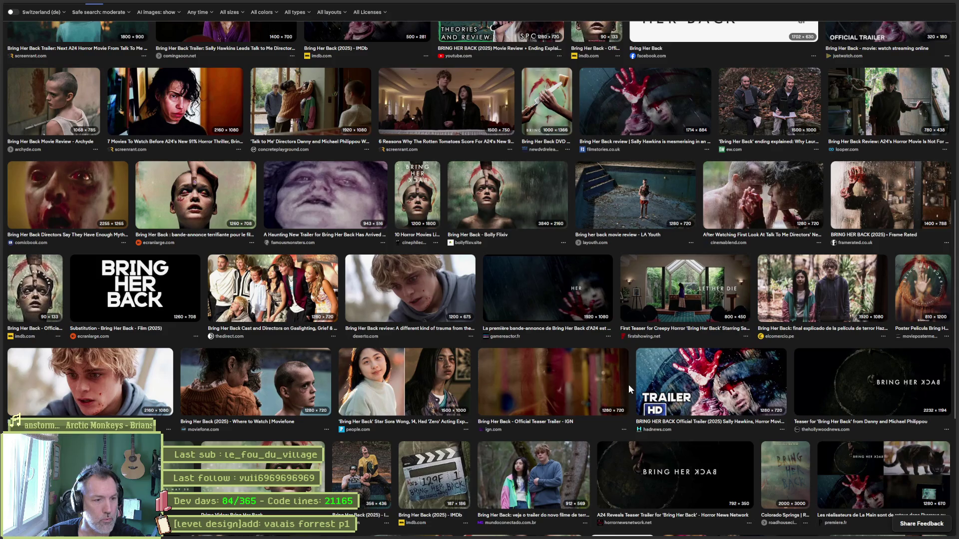
{"action": "scroll", "coordinate": [628, 384], "scroll_direction": "down", "scroll_amount": 5}
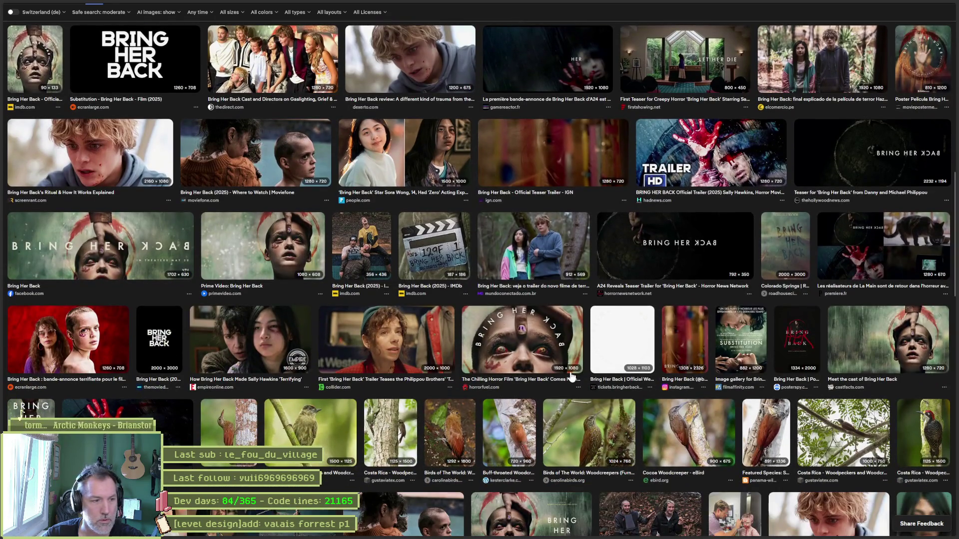
{"action": "scroll", "coordinate": [572, 378], "scroll_direction": "down", "scroll_amount": 5}
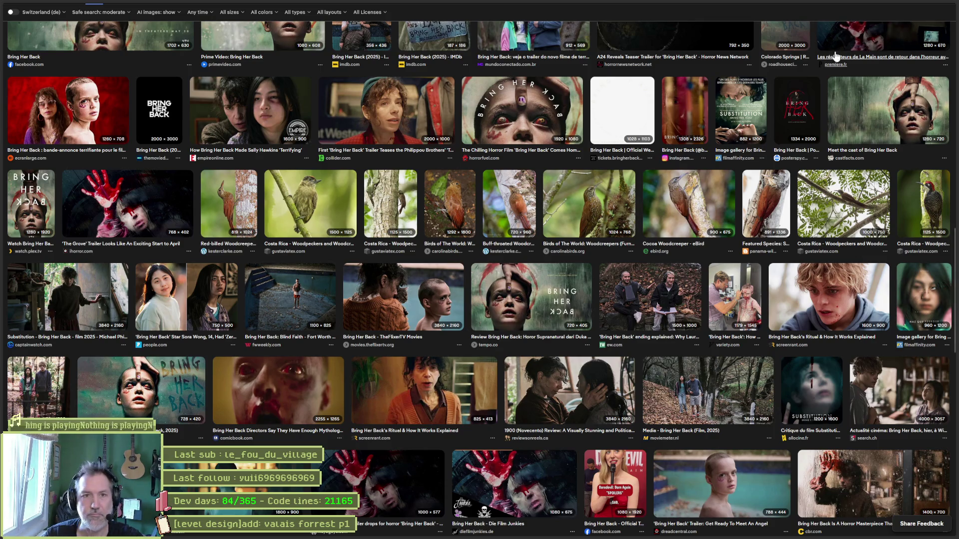
{"action": "key", "text": "ctrl+Tab"}
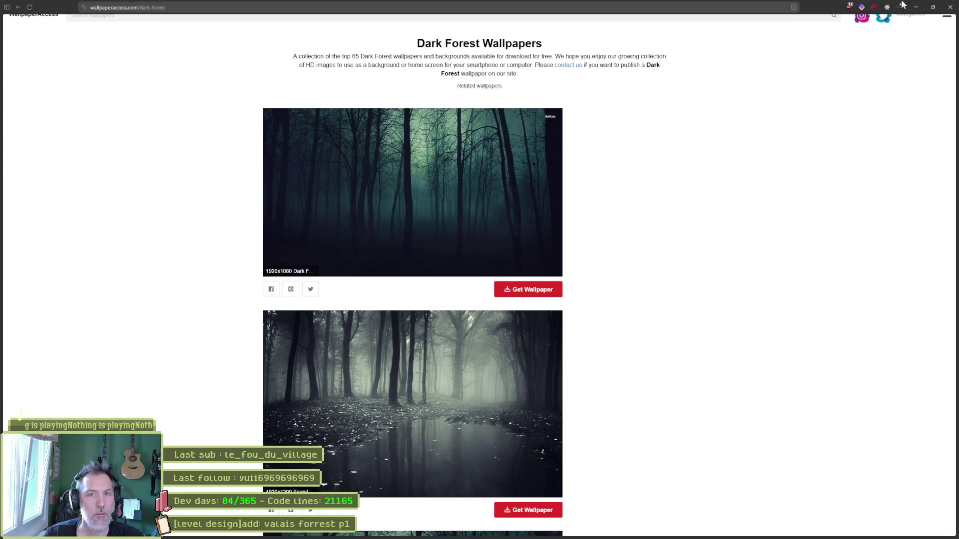
{"action": "key", "text": "alt+Tab"}
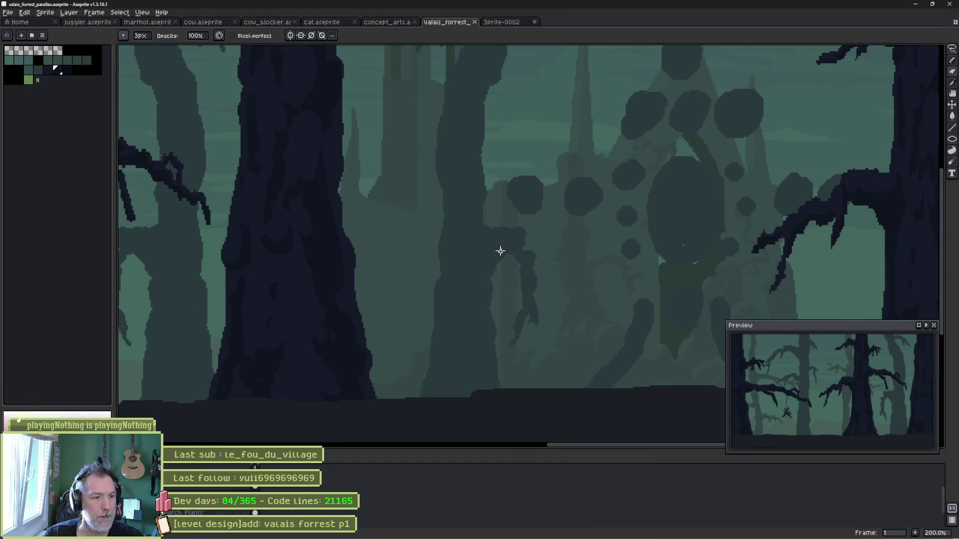
In Godot's Scene dock, expand Enviro and collapse the Sky, background and Foregrounds nodes.
{"action": "mouse_move", "coordinate": [500, 538]}
{"action": "left_click", "coordinate": [582, 532]}
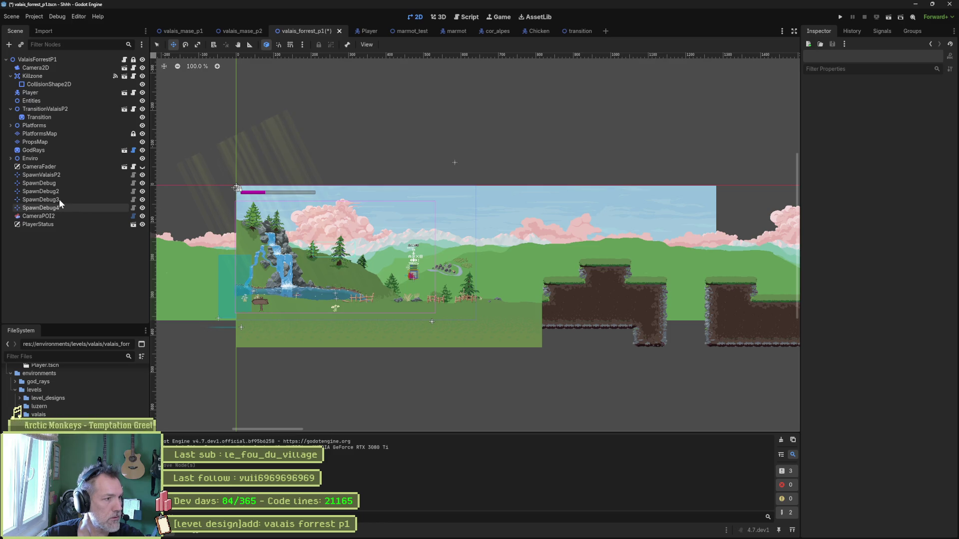
{"action": "left_click", "coordinate": [10, 159]}
{"action": "left_click", "coordinate": [20, 175]}
{"action": "left_click", "coordinate": [20, 183]}
{"action": "left_click", "coordinate": [20, 192]}
{"action": "left_click", "coordinate": [20, 199]}
{"action": "left_click", "coordinate": [19, 208]}
{"action": "left_click", "coordinate": [20, 216]}
{"action": "left_click", "coordinate": [19, 224]}
{"action": "left_click", "coordinate": [19, 233]}
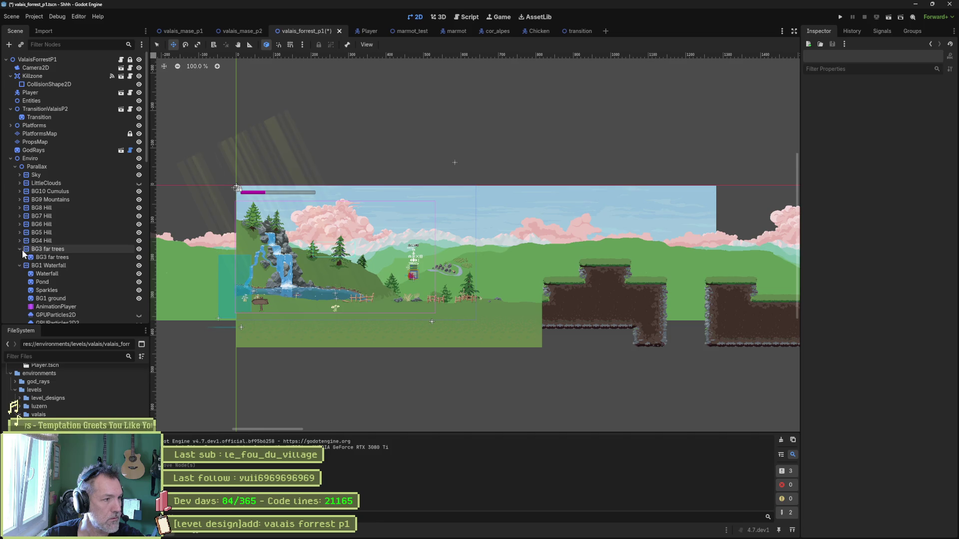
{"action": "left_click", "coordinate": [22, 249]}
{"action": "left_click", "coordinate": [19, 241]}
{"action": "left_click", "coordinate": [19, 249]}
{"action": "left_click", "coordinate": [19, 257]}
{"action": "left_click", "coordinate": [19, 265]}
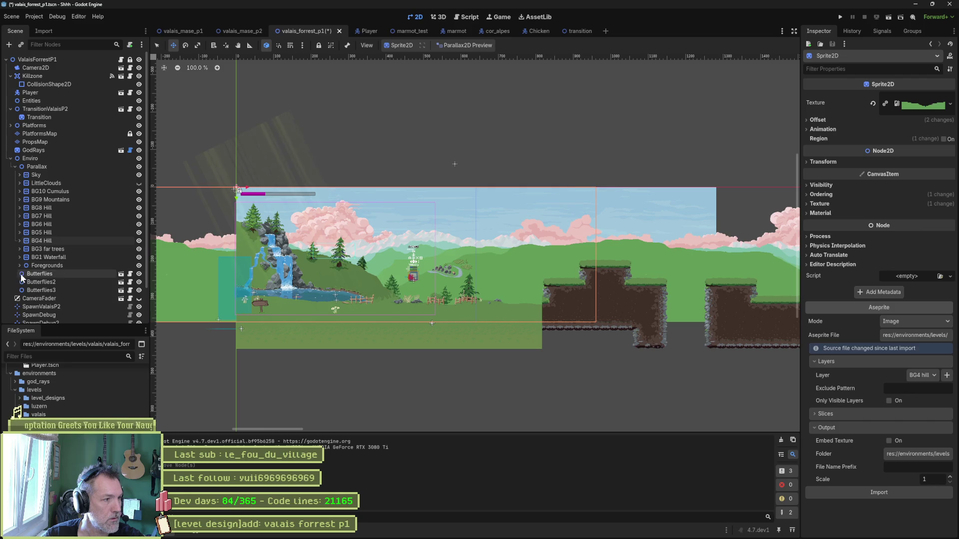
Expand Sky and hide its Sprite2D with the eye icon, then return to Aseprite.
{"action": "left_click", "coordinate": [20, 174]}
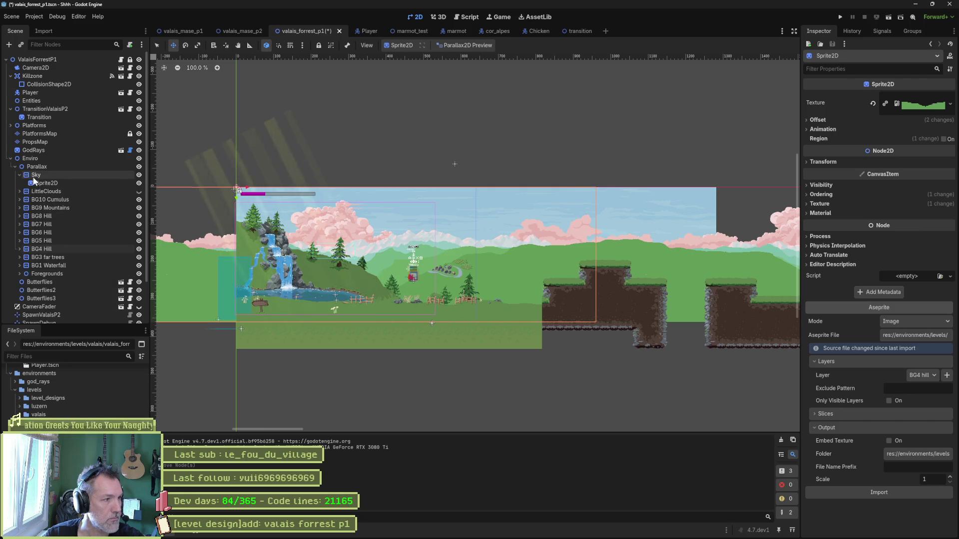
{"action": "left_click", "coordinate": [46, 183]}
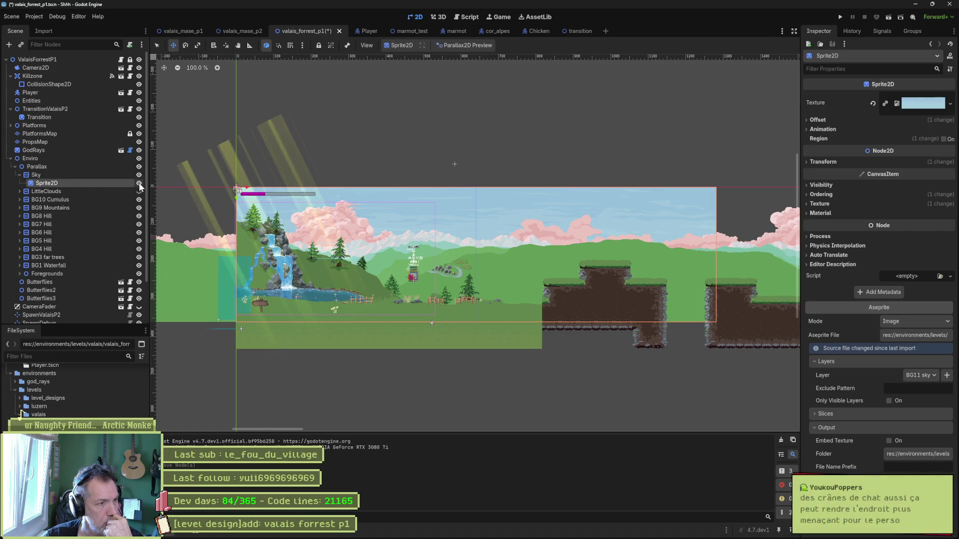
{"action": "left_click", "coordinate": [139, 183]}
{"action": "left_click", "coordinate": [138, 184]}
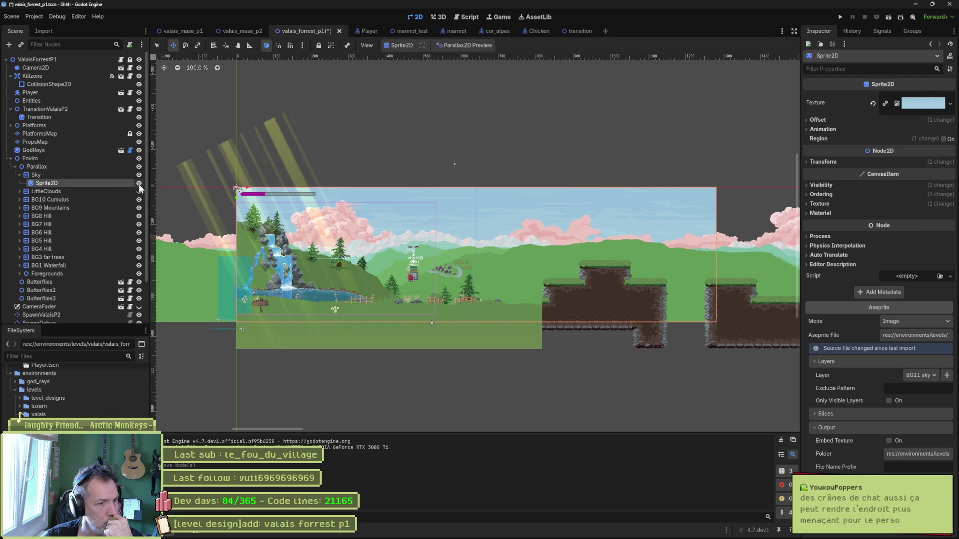
{"action": "left_click", "coordinate": [139, 183]}
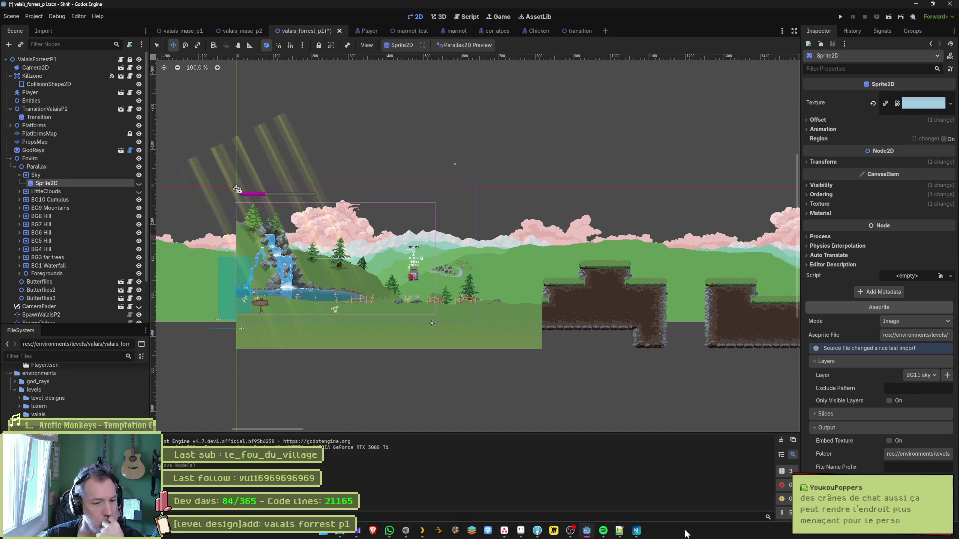
{"action": "mouse_move", "coordinate": [527, 535]}
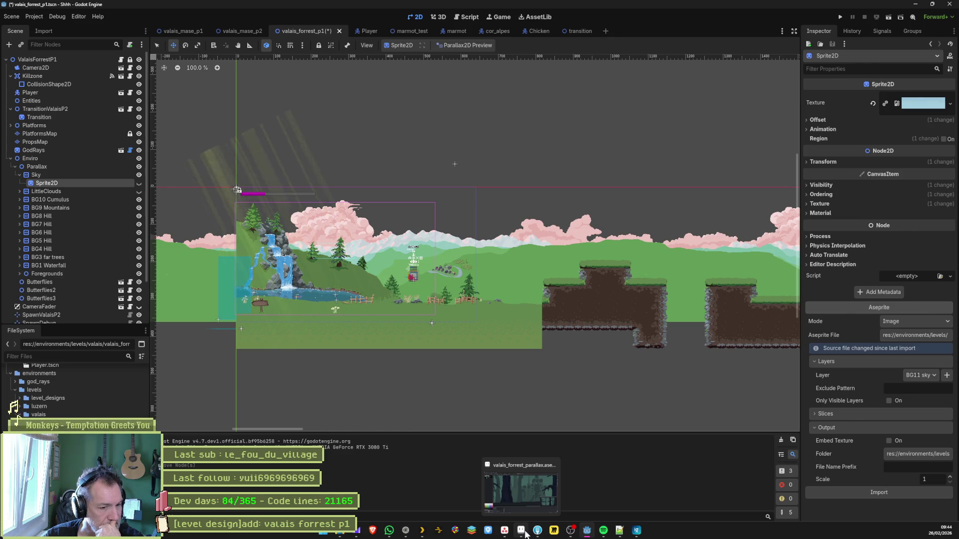
{"action": "left_click", "coordinate": [525, 534]}
Draw a second thin dark vine hanging from the branch beside the spiky creature.
{"action": "scroll", "coordinate": [459, 336], "scroll_direction": "down", "scroll_amount": 1}
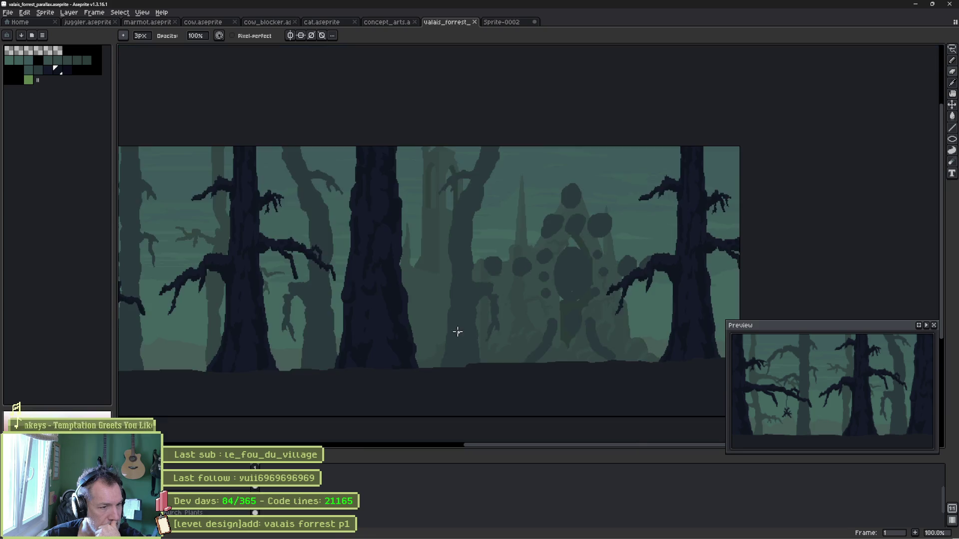
{"action": "left_click_drag", "start_coordinate": [454, 318], "coordinate": [588, 329]}
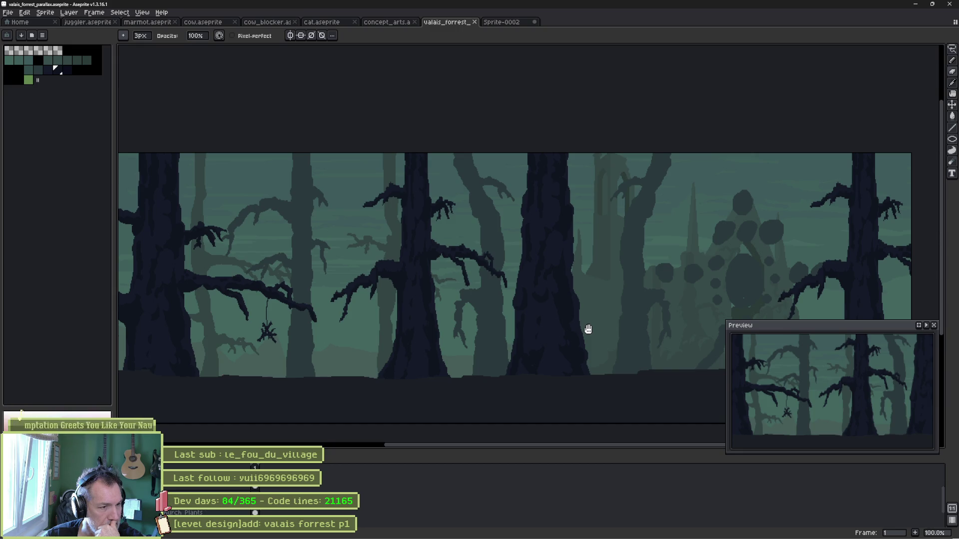
{"action": "left_click_drag", "start_coordinate": [588, 329], "coordinate": [588, 330]}
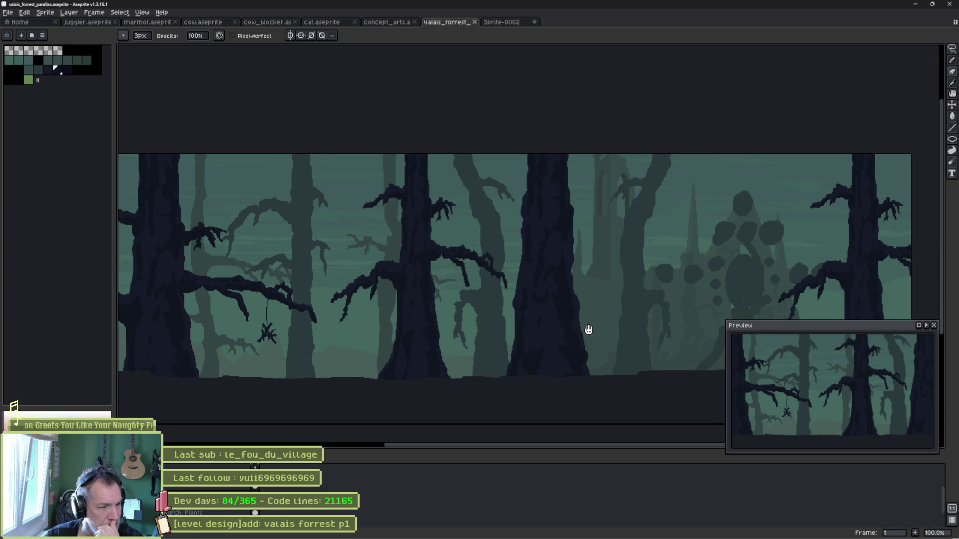
{"action": "scroll", "coordinate": [240, 317], "scroll_direction": "up", "scroll_amount": 2}
{"action": "left_click_drag", "start_coordinate": [248, 315], "coordinate": [363, 294]}
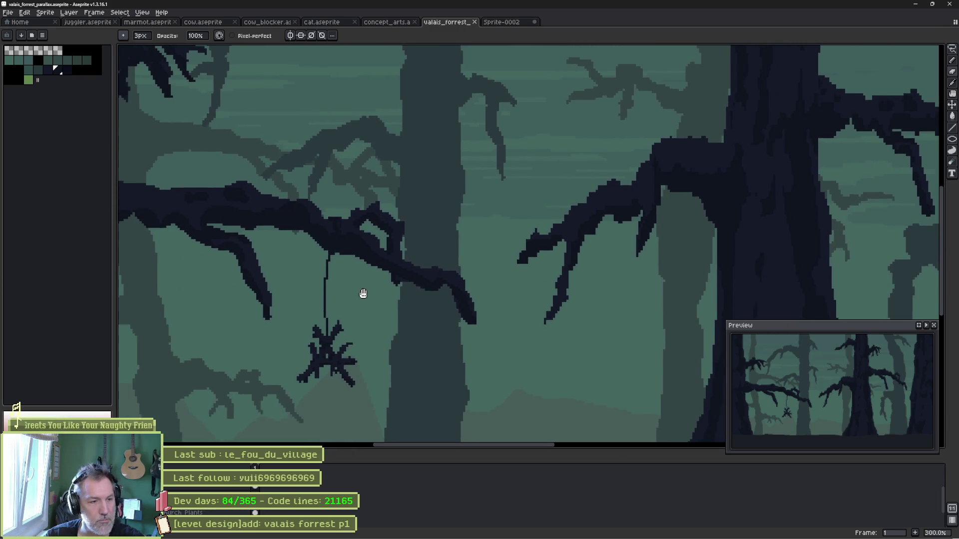
{"action": "key", "text": "b"}
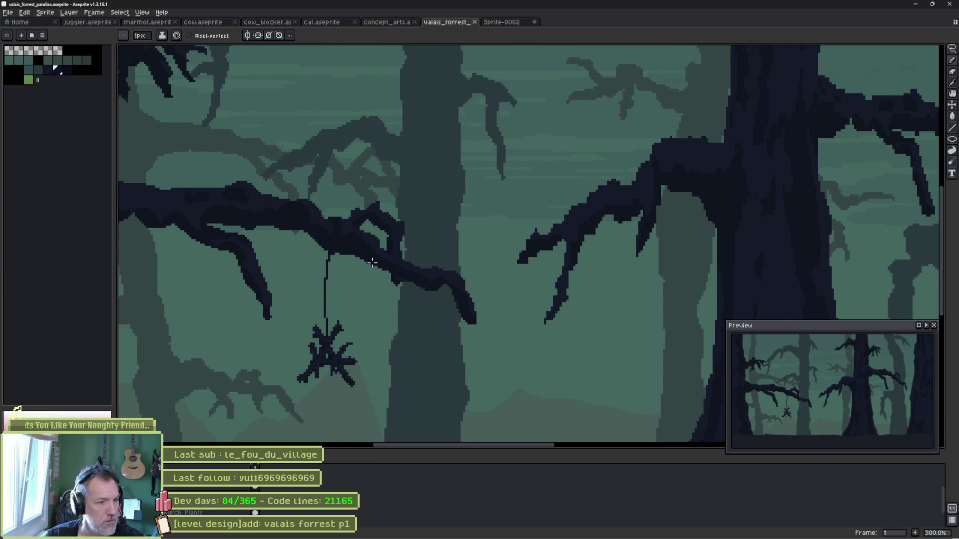
{"action": "key", "text": "alt"}
{"action": "left_click_drag", "start_coordinate": [387, 270], "coordinate": [385, 350]}
Outline a round blob at the vine's end and fill it dark with the Paint Bucket.
{"action": "scroll", "coordinate": [373, 347], "scroll_direction": "up", "scroll_amount": 2}
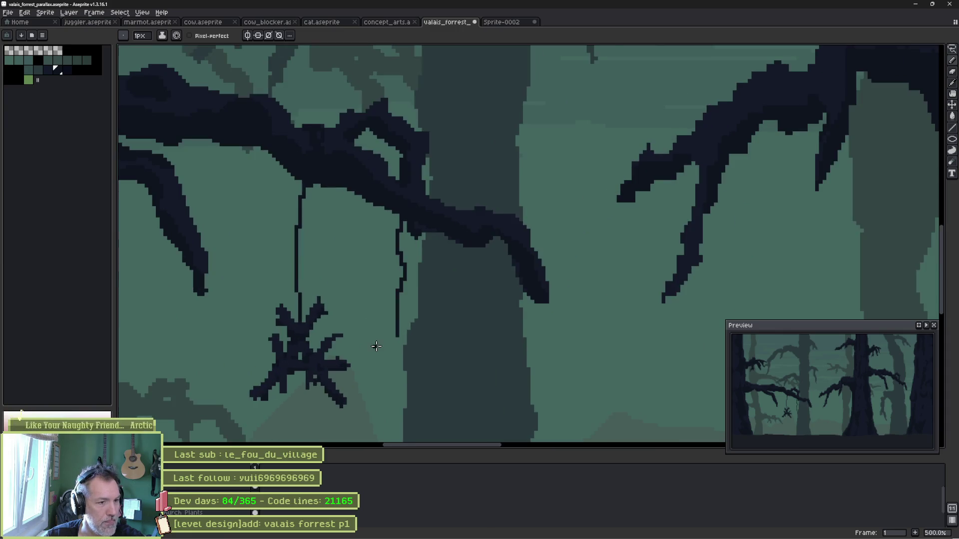
{"action": "mouse_move", "coordinate": [378, 346]}
{"action": "left_mouse_down"}
{"action": "mouse_move", "coordinate": [425, 348]}
{"action": "mouse_move", "coordinate": [448, 371]}
{"action": "mouse_move", "coordinate": [450, 395]}
{"action": "mouse_move", "coordinate": [412, 401]}
{"action": "mouse_move", "coordinate": [377, 383]}
{"action": "mouse_move", "coordinate": [382, 343]}
{"action": "left_mouse_up"}
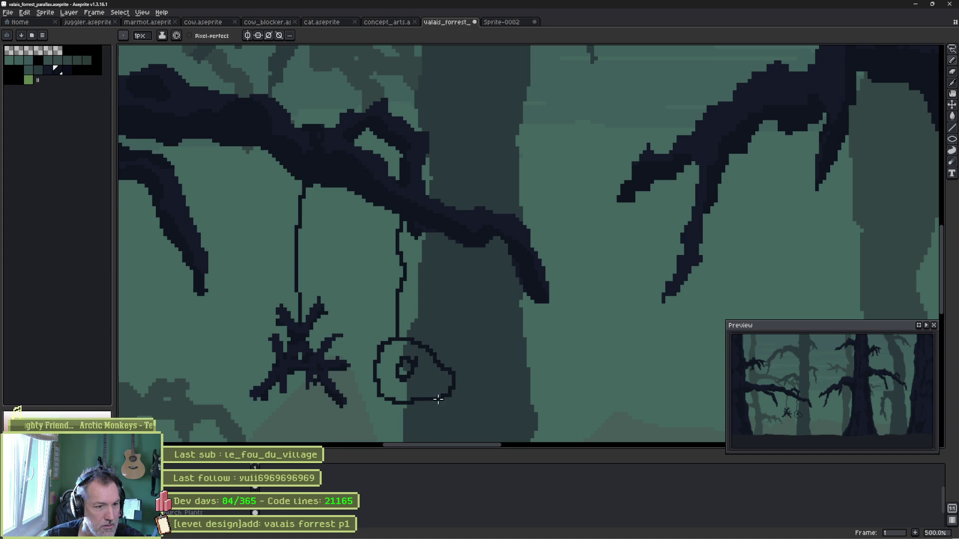
{"action": "left_click_drag", "start_coordinate": [438, 379], "coordinate": [437, 383]}
{"action": "key", "text": "g"}
{"action": "left_click", "coordinate": [405, 350]}
{"action": "scroll", "coordinate": [407, 361], "scroll_direction": "down", "scroll_amount": 3}
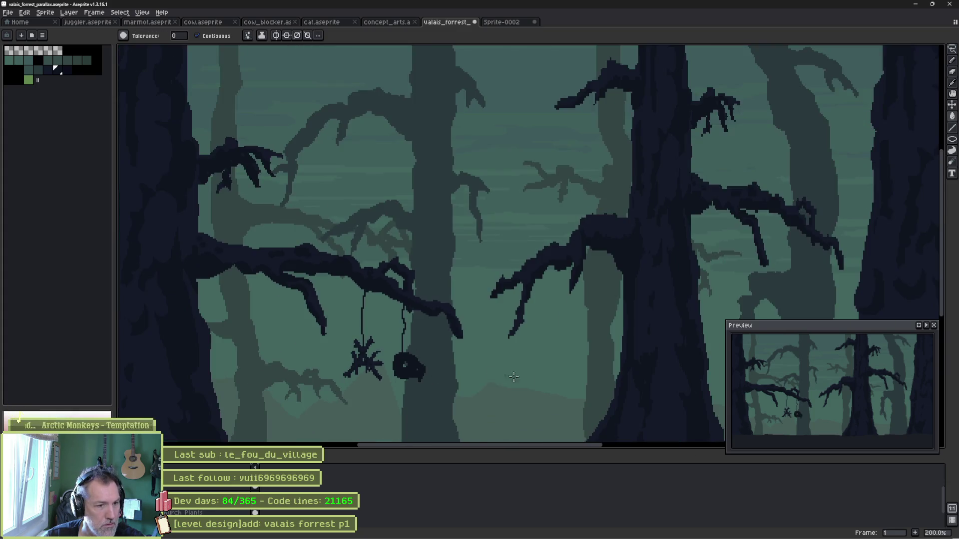
{"action": "scroll", "coordinate": [409, 372], "scroll_direction": "up", "scroll_amount": 1}
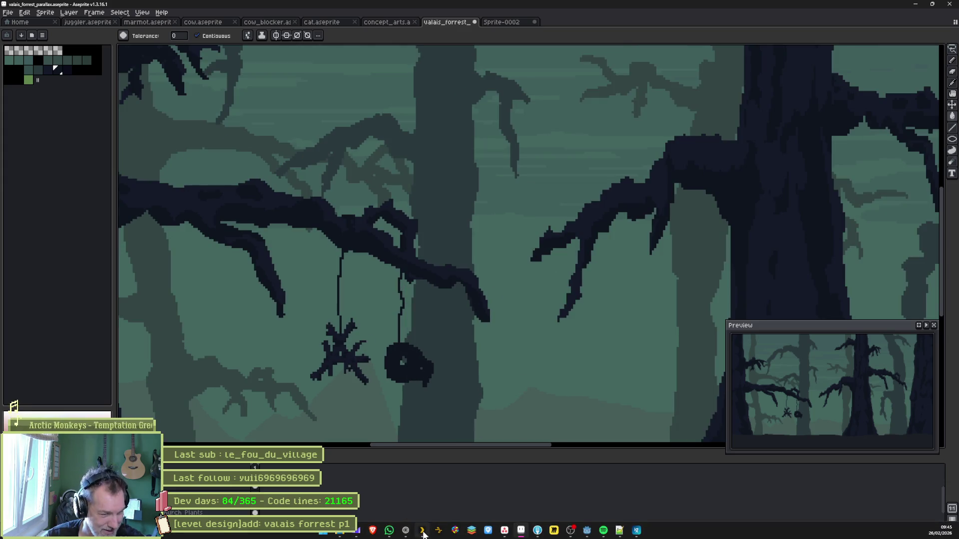
{"action": "mouse_move", "coordinate": [408, 533]}
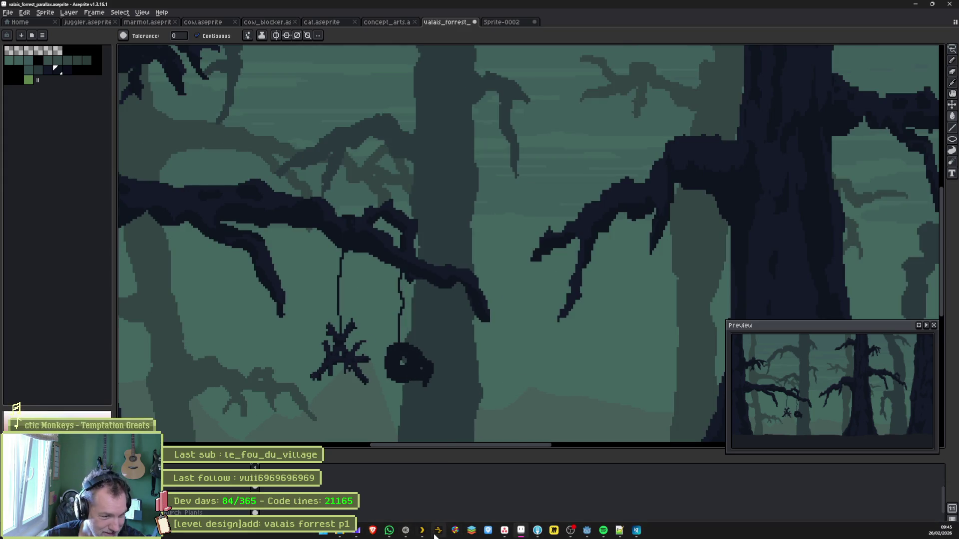
{"action": "left_click", "coordinate": [405, 530]}
Search DuckDuckGo images for 'cat skull' to see the anatomy diagram, then return to Aseprite.
{"action": "key", "text": "ctrl+t"}
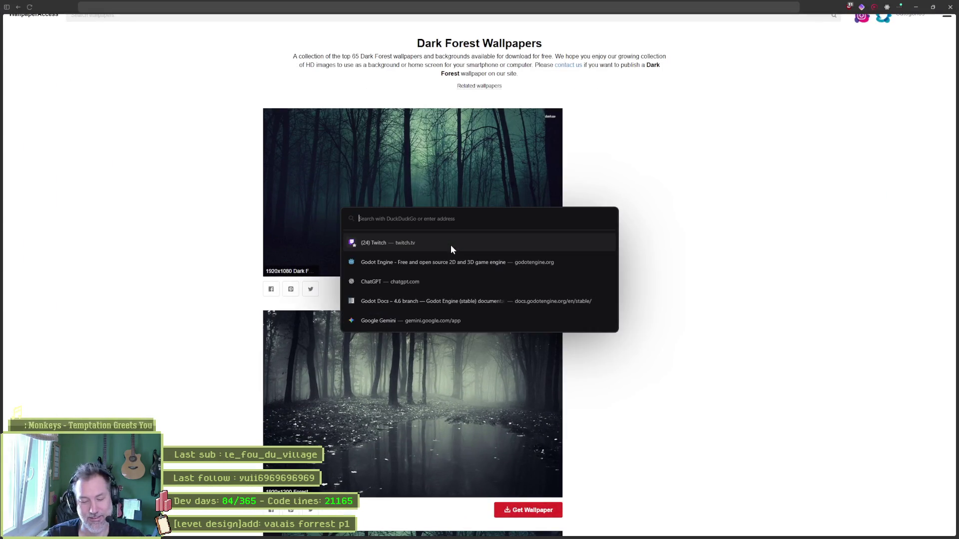
{"action": "type", "text": "cat skull"}
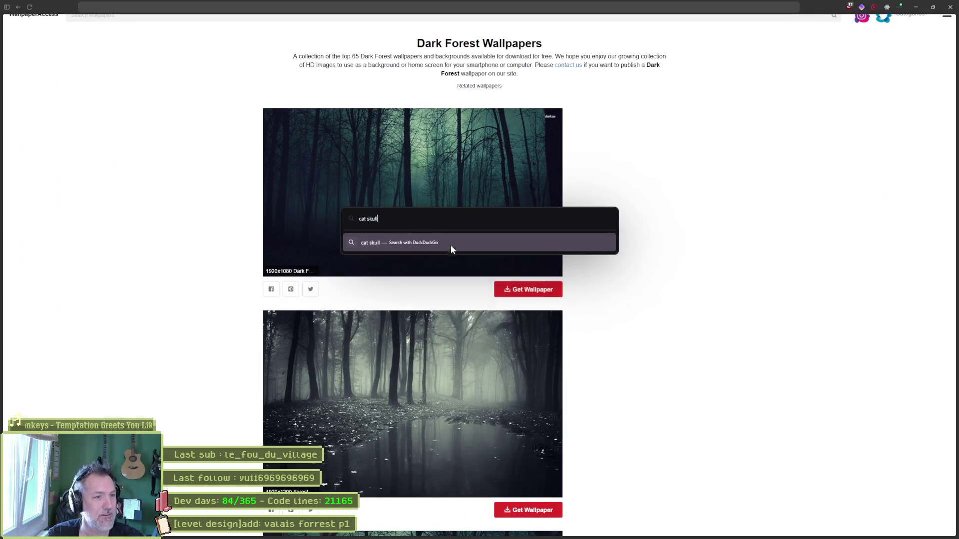
{"action": "key", "text": "Return"}
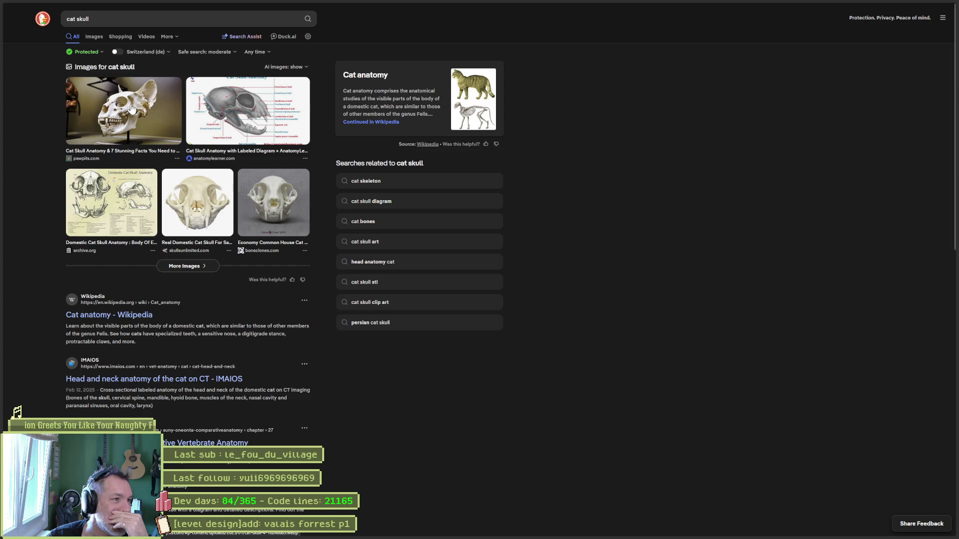
{"action": "left_click", "coordinate": [263, 105]}
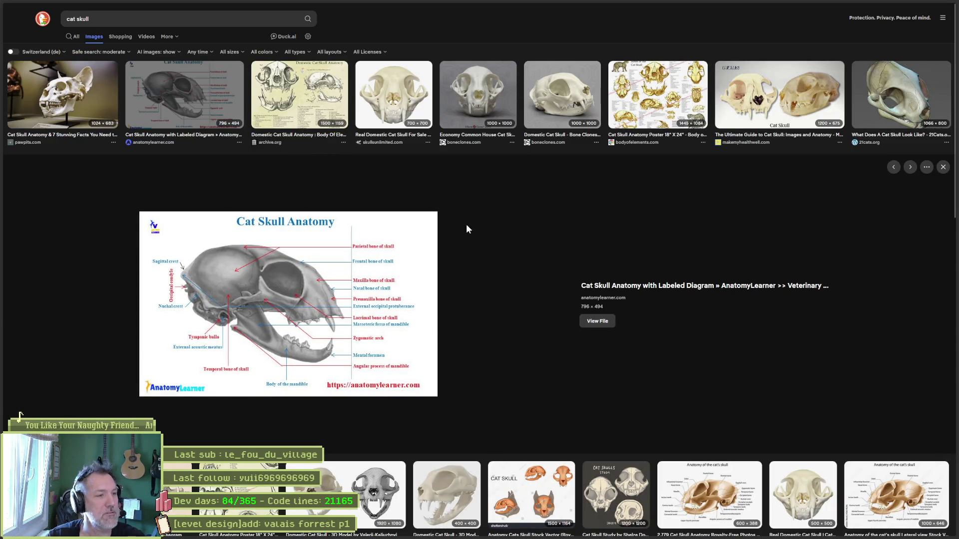
{"action": "key", "text": "alt+Tab"}
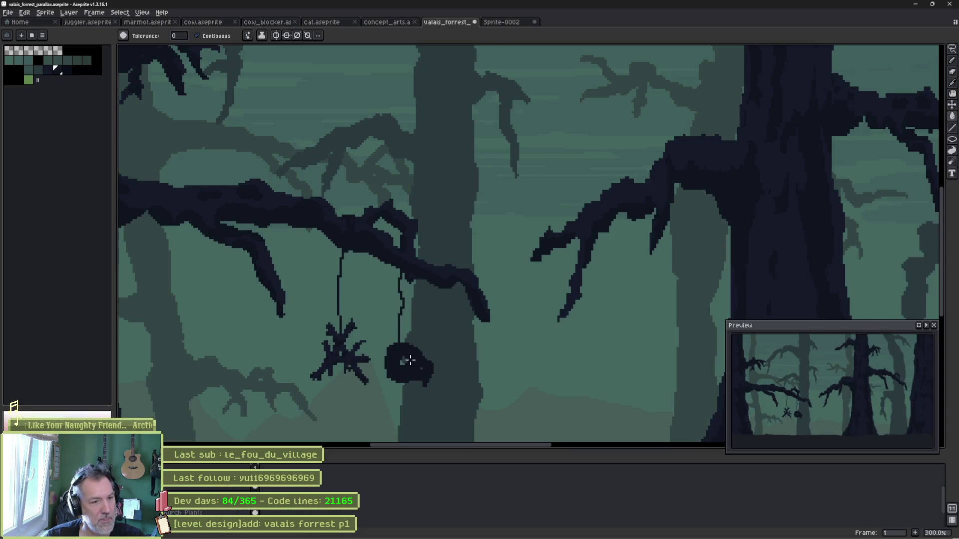
Carve a lighter eye socket into the hanging blob and draw its jaw, following the cat skull reference.
{"action": "scroll", "coordinate": [402, 362], "scroll_direction": "up", "scroll_amount": 3}
{"action": "mouse_move", "coordinate": [398, 360]}
{"action": "left_mouse_down"}
{"action": "mouse_move", "coordinate": [400, 351]}
{"action": "mouse_move", "coordinate": [407, 366]}
{"action": "mouse_move", "coordinate": [420, 355]}
{"action": "mouse_move", "coordinate": [402, 357]}
{"action": "mouse_move", "coordinate": [411, 364]}
{"action": "mouse_move", "coordinate": [394, 343]}
{"action": "left_mouse_up"}
{"action": "key", "text": "alt+Tab"}
{"action": "key", "text": "alt+Tab"}
{"action": "key", "text": "alt+Tab"}
{"action": "key", "text": "alt+Tab"}
{"action": "mouse_move", "coordinate": [365, 330]}
{"action": "left_mouse_down"}
{"action": "mouse_move", "coordinate": [353, 368]}
{"action": "mouse_move", "coordinate": [365, 384]}
{"action": "left_mouse_up"}
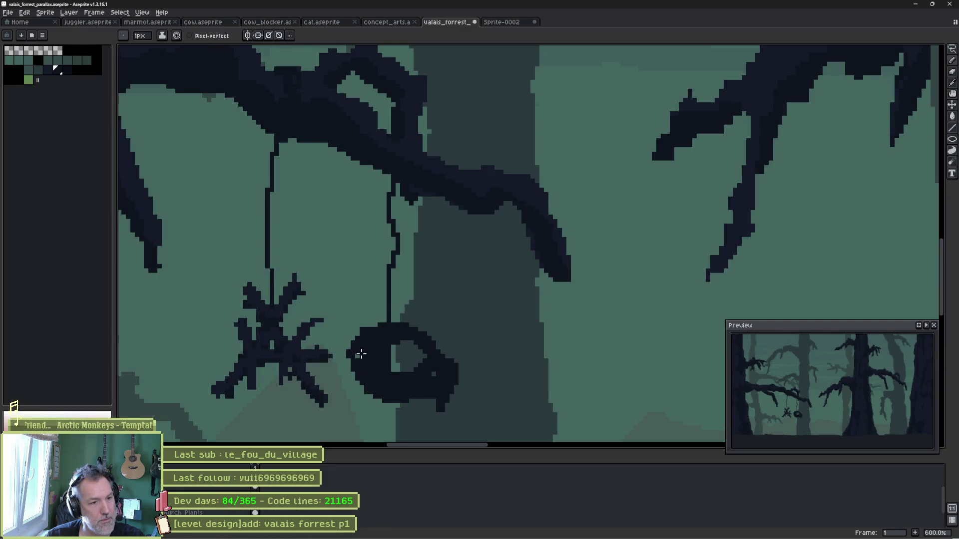
{"action": "key", "text": "alt+Tab"}
{"action": "key", "text": "slash"}
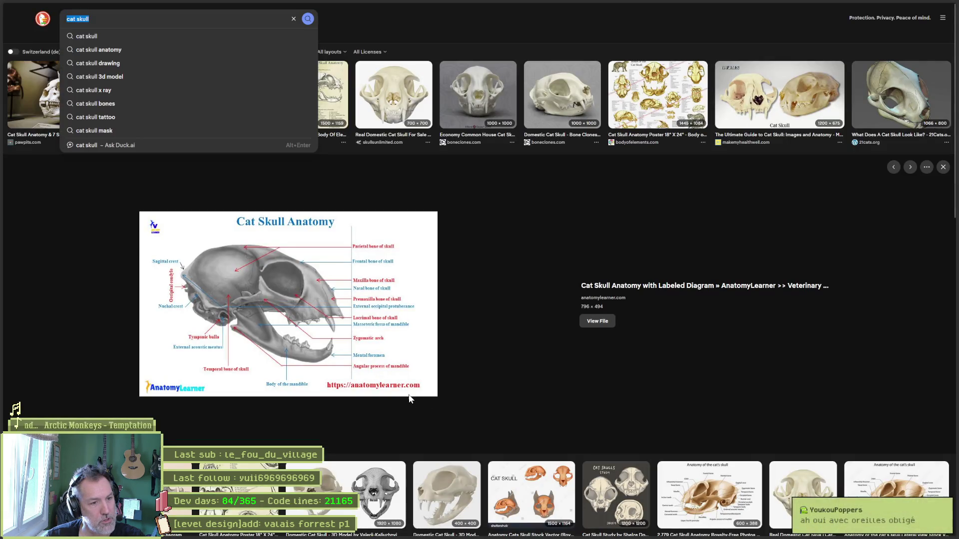
{"action": "key", "text": "alt+Tab"}
{"action": "mouse_move", "coordinate": [379, 395]}
{"action": "left_mouse_down"}
{"action": "mouse_move", "coordinate": [414, 424]}
{"action": "mouse_move", "coordinate": [368, 404]}
{"action": "left_mouse_up"}
{"action": "key", "text": "alt+Tab"}
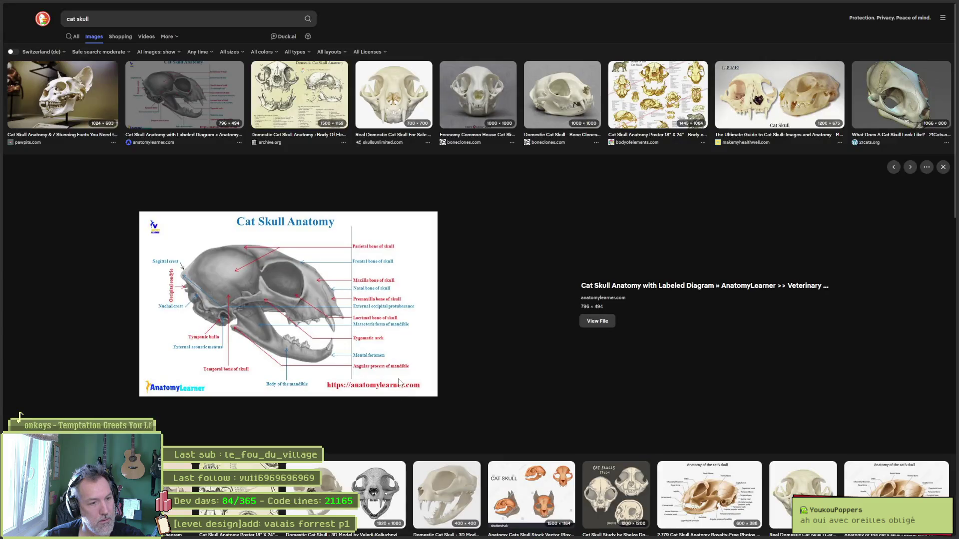
{"action": "key", "text": "alt+Tab"}
{"action": "scroll", "coordinate": [430, 375], "scroll_direction": "down", "scroll_amount": 3}
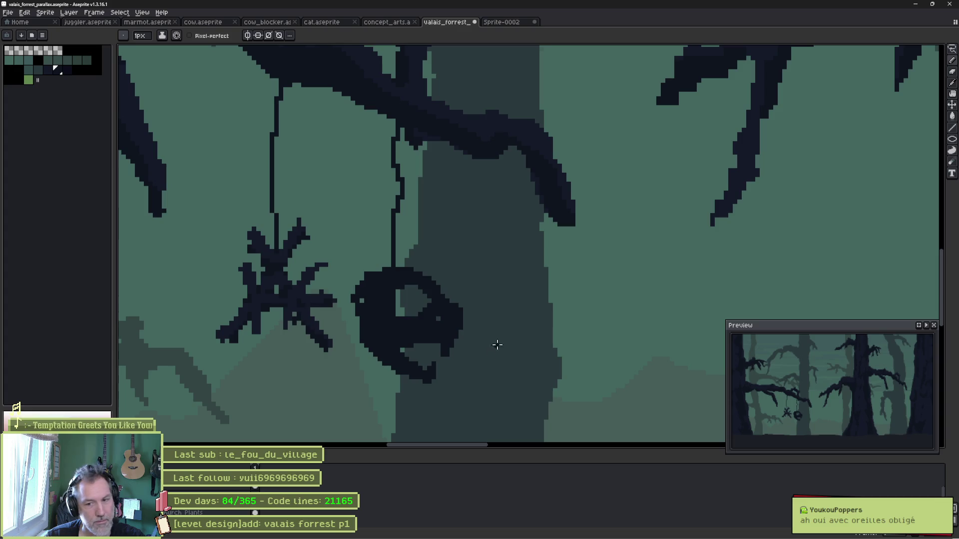
{"action": "key", "text": "alt+Tab"}
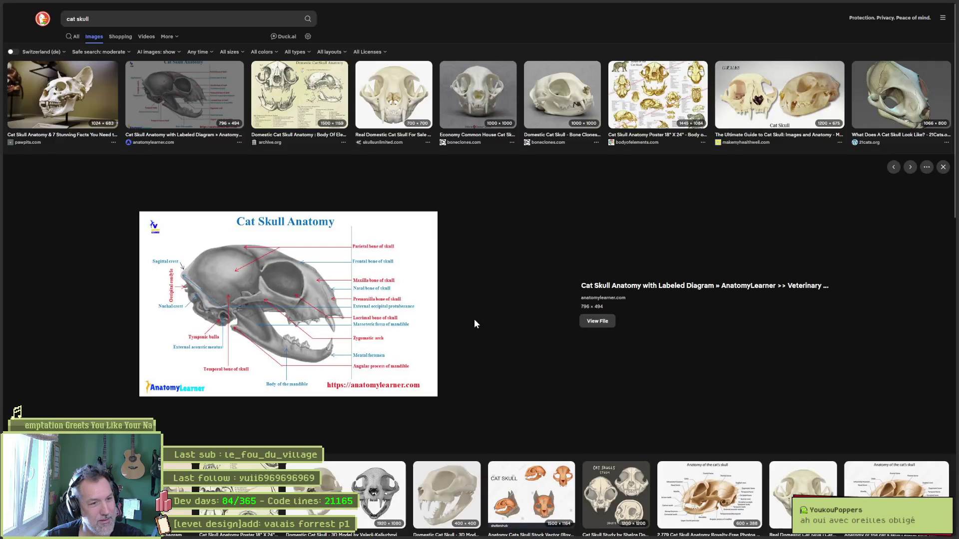
{"action": "key", "text": "Left"}
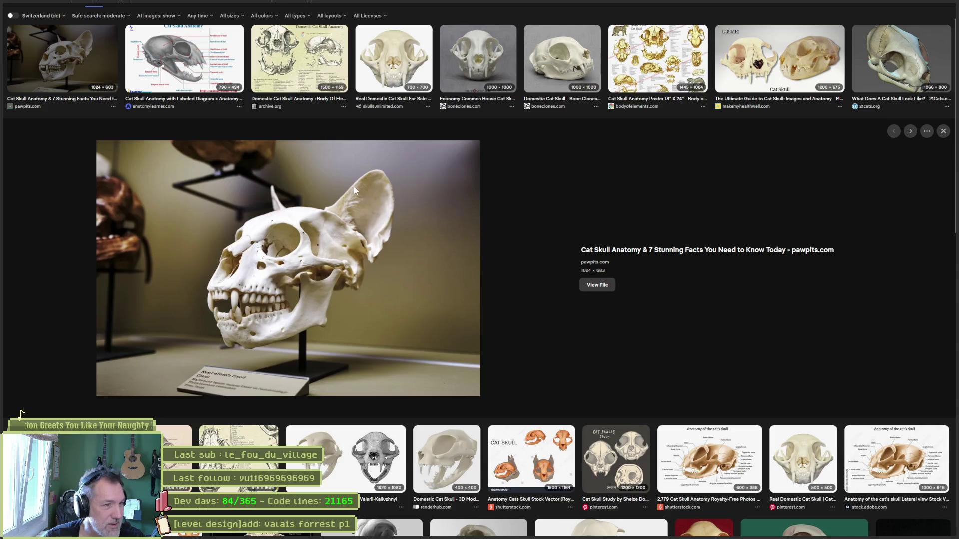
{"action": "key", "text": "alt+Tab"}
{"action": "left_click_drag", "start_coordinate": [374, 320], "coordinate": [391, 342]}
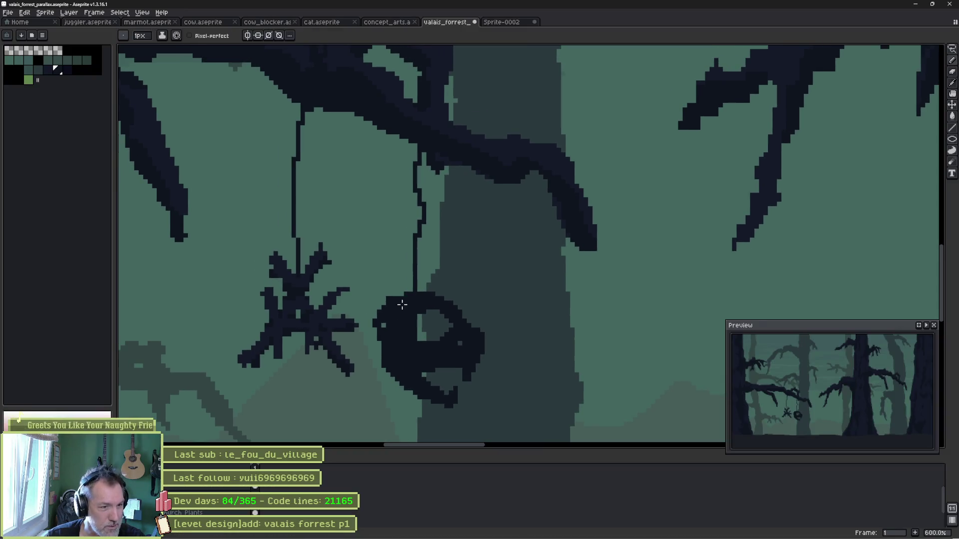
Add two dark, filled ear loops on top of the hanging cat skull.
{"action": "left_click", "coordinate": [388, 294]}
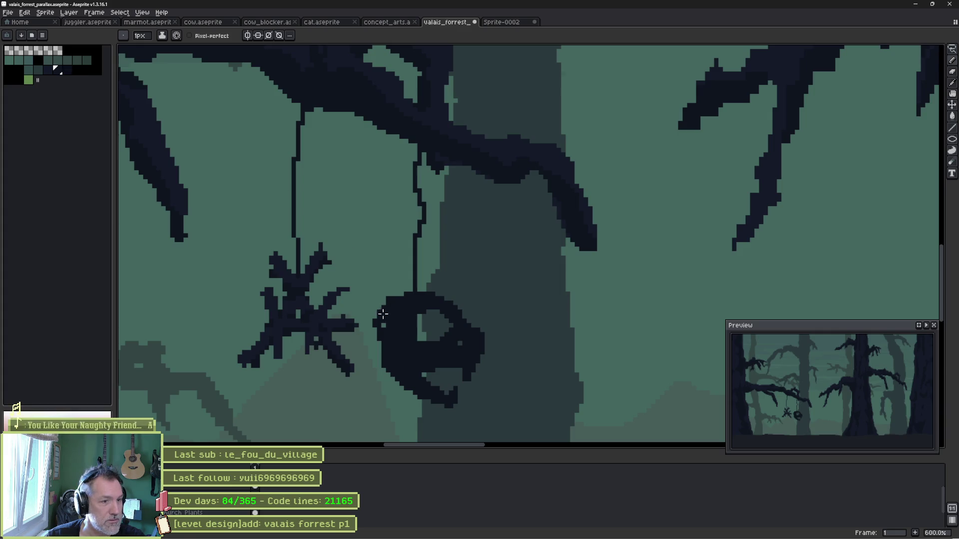
{"action": "left_click", "coordinate": [48, 70]}
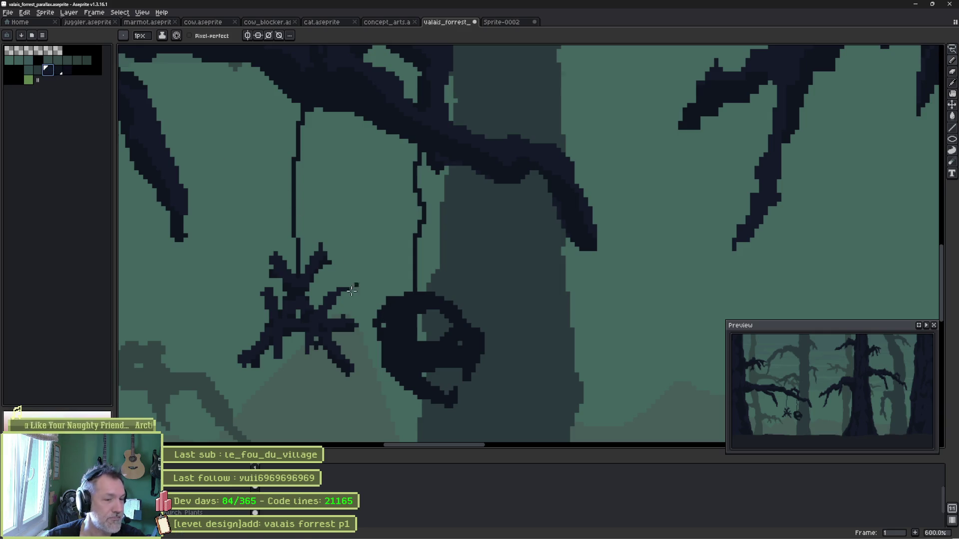
{"action": "mouse_move", "coordinate": [411, 294]}
{"action": "left_mouse_down"}
{"action": "mouse_move", "coordinate": [392, 269]}
{"action": "mouse_move", "coordinate": [370, 311]}
{"action": "mouse_move", "coordinate": [384, 365]}
{"action": "left_mouse_up"}
{"action": "left_click", "coordinate": [376, 316], "text": "alt"}
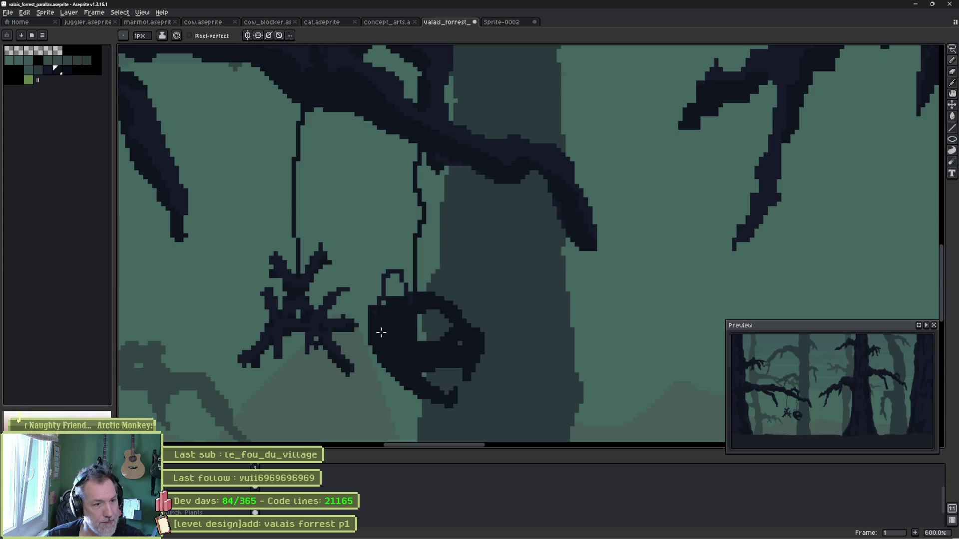
{"action": "key", "text": "g"}
{"action": "left_click", "coordinate": [394, 285]}
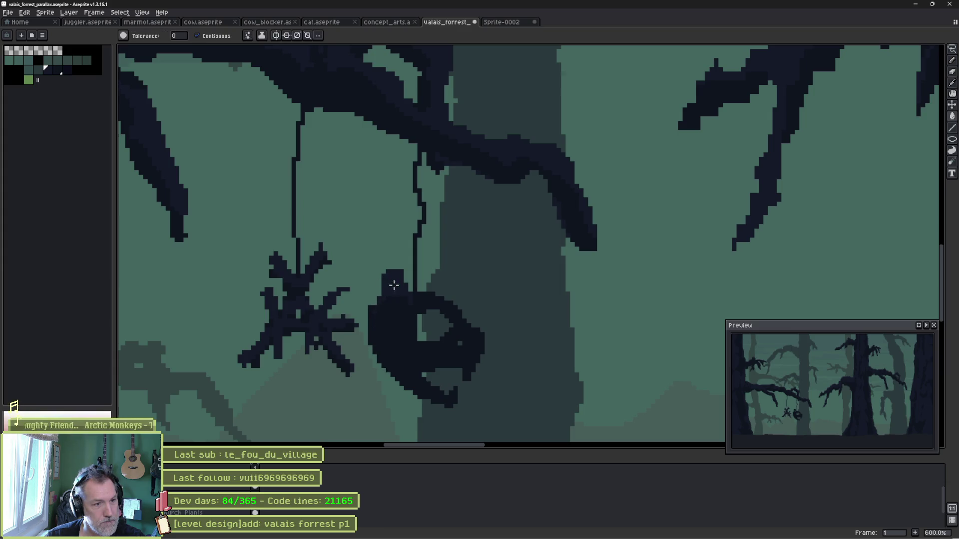
{"action": "key", "text": "b"}
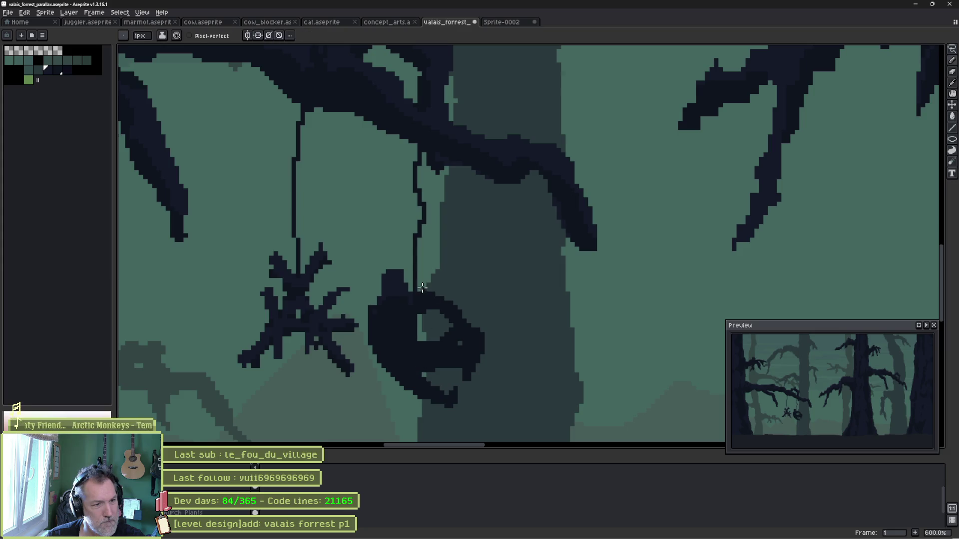
{"action": "left_click", "coordinate": [67, 70]}
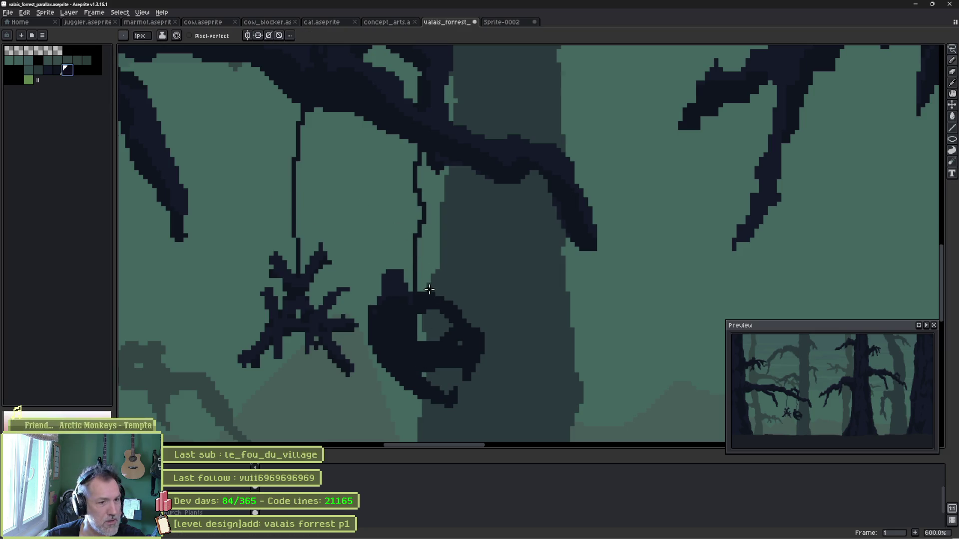
{"action": "mouse_move", "coordinate": [432, 293]}
{"action": "left_mouse_down"}
{"action": "mouse_move", "coordinate": [433, 270]}
{"action": "mouse_move", "coordinate": [414, 278]}
{"action": "left_mouse_up"}
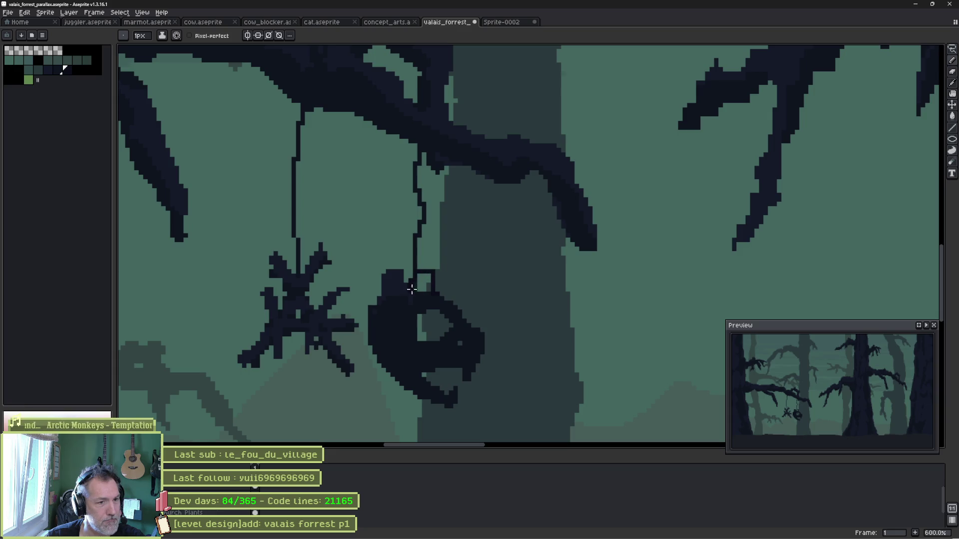
{"action": "key", "text": "g"}
{"action": "left_click", "coordinate": [425, 282]}
{"action": "key", "text": "b"}
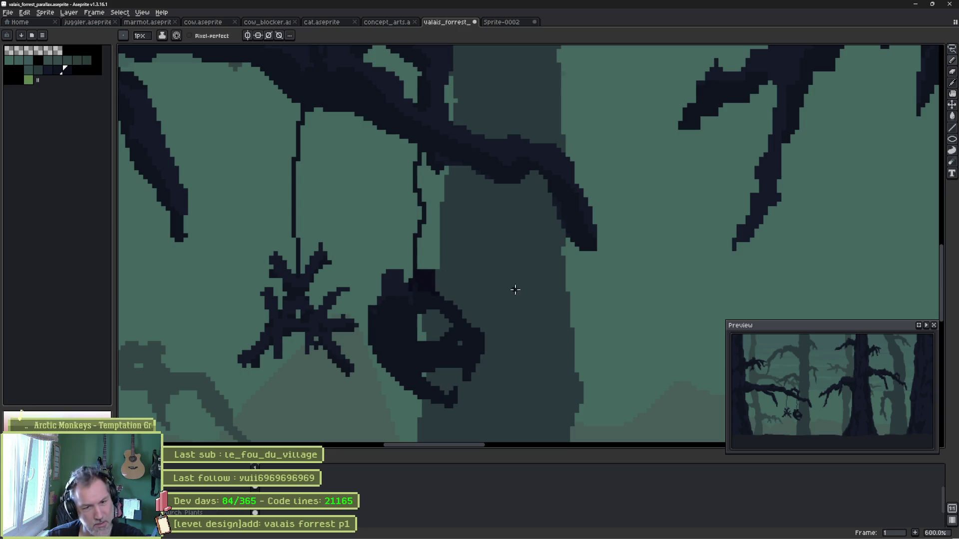
Sample the skull's dark colour and clear the gaps in its jaw area.
{"action": "key", "text": "alt+Tab"}
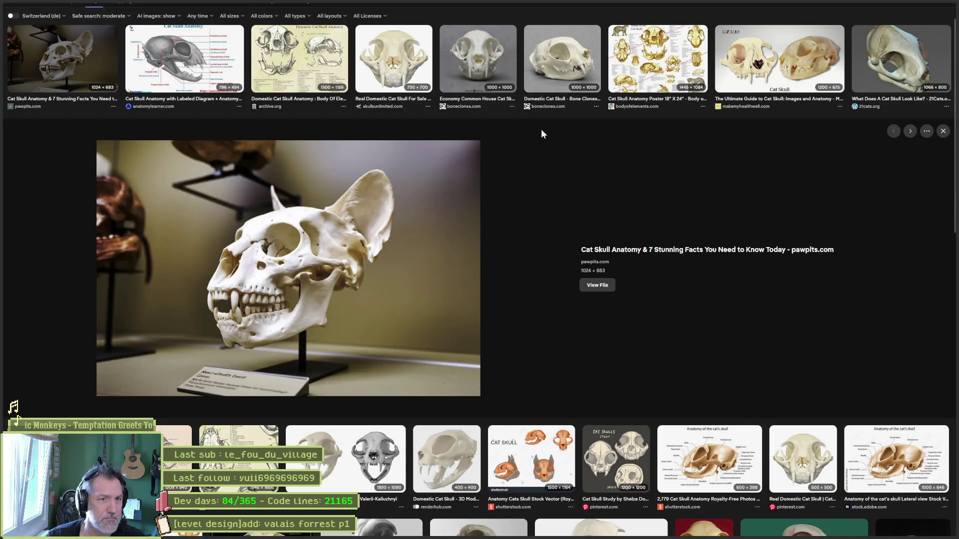
{"action": "key", "text": "alt+Tab"}
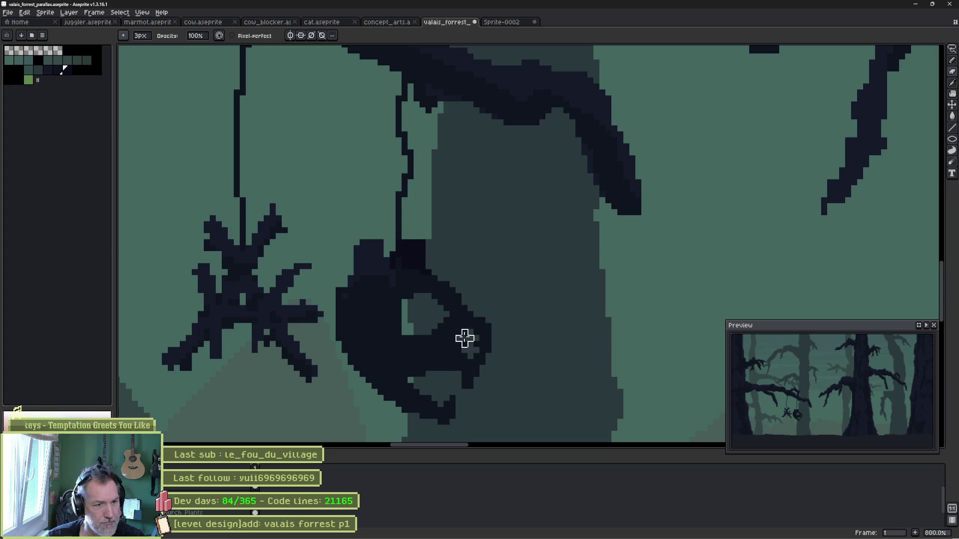
{"action": "key", "text": "e"}
{"action": "key", "text": "i"}
{"action": "left_click", "coordinate": [449, 348], "text": "alt"}
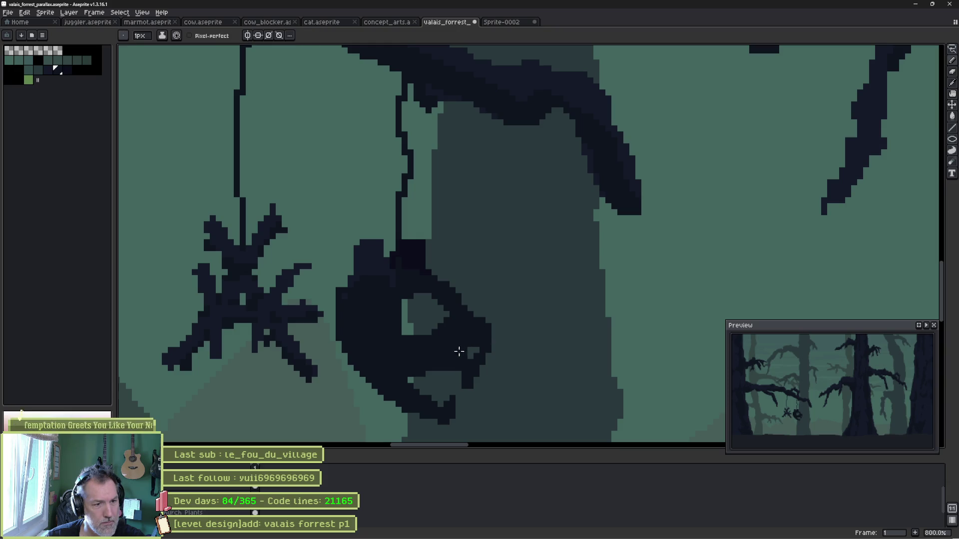
{"action": "key", "text": "b"}
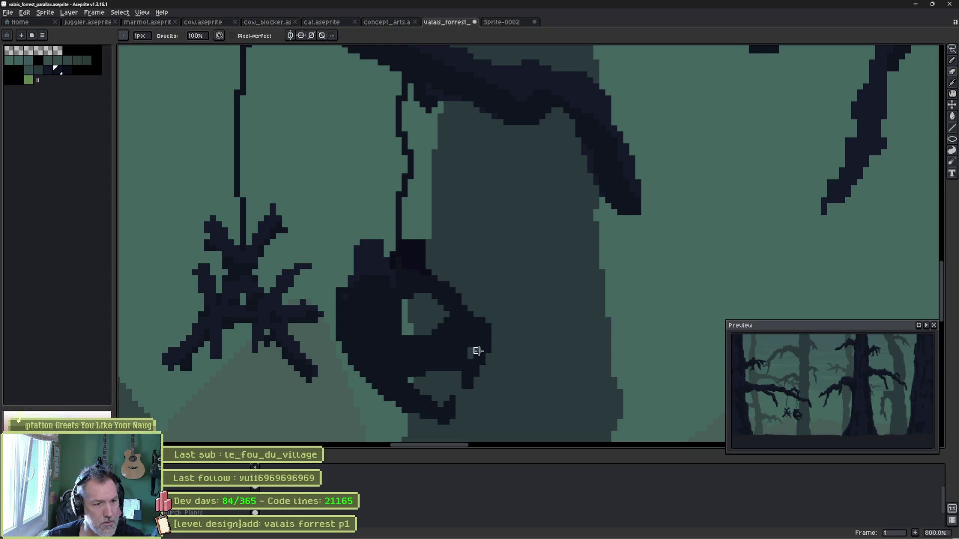
{"action": "mouse_move", "coordinate": [482, 350]}
{"action": "left_mouse_down"}
{"action": "mouse_move", "coordinate": [480, 379]}
{"action": "mouse_move", "coordinate": [489, 344]}
{"action": "left_mouse_up"}
{"action": "key", "text": "b"}
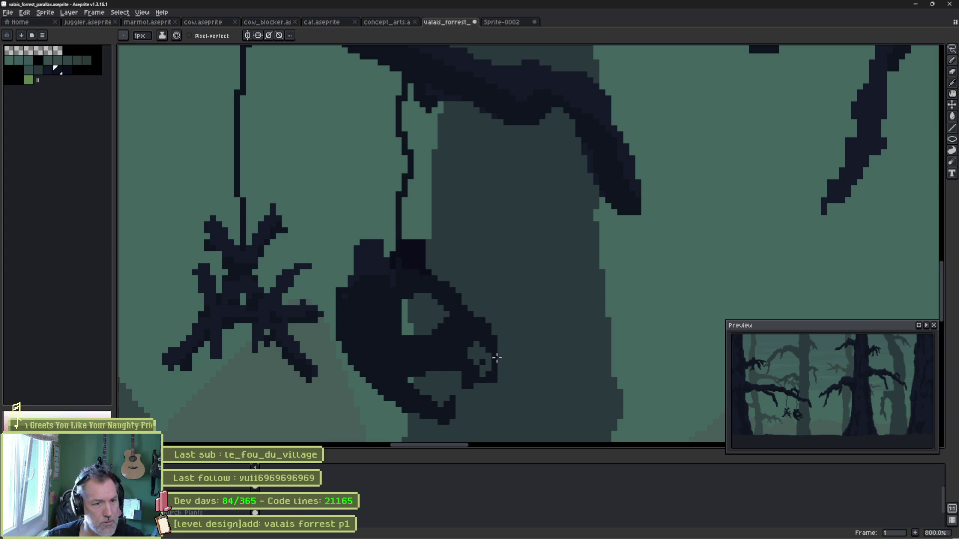
{"action": "key", "text": "e"}
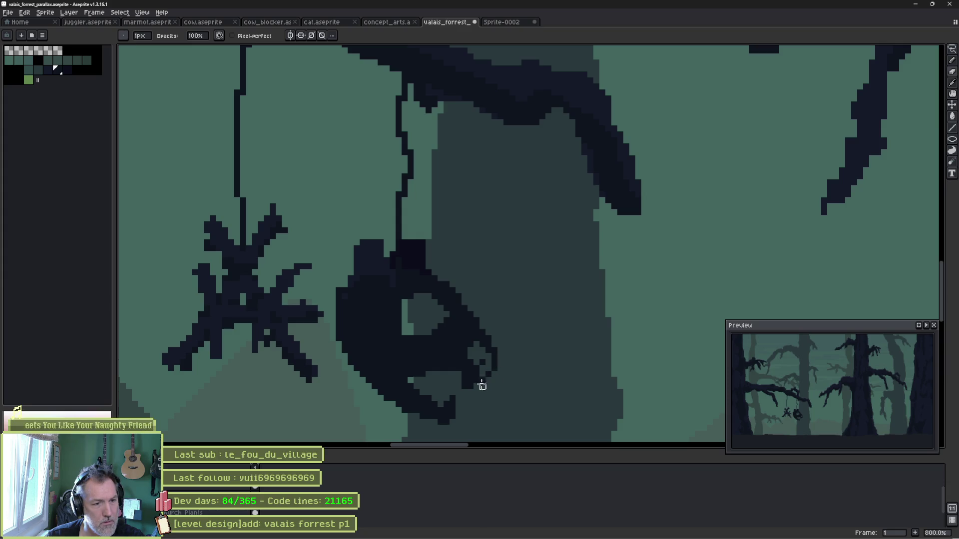
{"action": "key", "text": "b"}
Place the orange cat sprite on the forest ground below the skull.
{"action": "scroll", "coordinate": [520, 347], "scroll_direction": "down", "scroll_amount": 3}
{"action": "scroll", "coordinate": [539, 390], "scroll_direction": "down", "scroll_amount": 2}
{"action": "scroll", "coordinate": [538, 388], "scroll_direction": "up", "scroll_amount": 2}
{"action": "left_click_drag", "start_coordinate": [548, 378], "coordinate": [596, 339]}
{"action": "key", "text": "ctrl+z"}
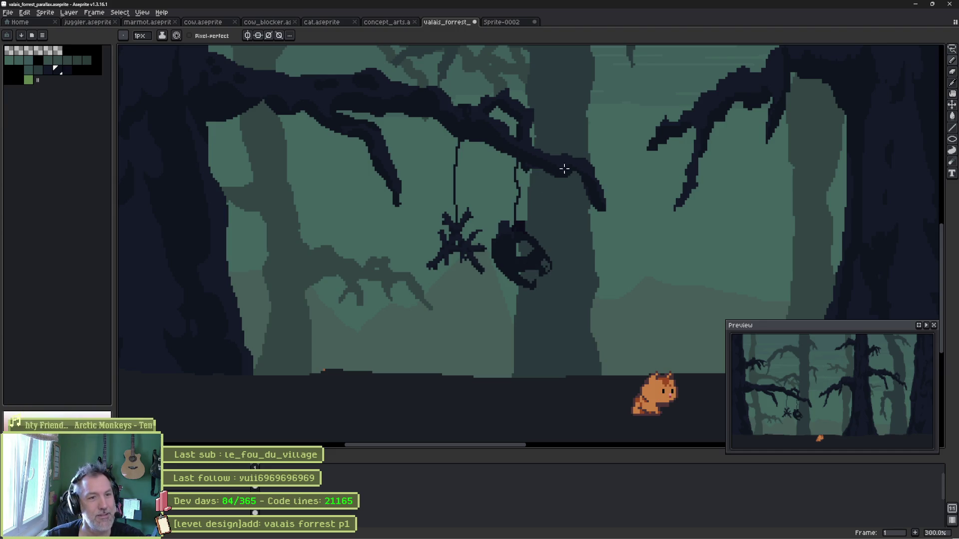
{"action": "key", "text": "alt"}
Draw a thin 1px thread hanging down from the right-hand branch.
{"action": "scroll", "coordinate": [519, 169], "scroll_direction": "up", "scroll_amount": 3}
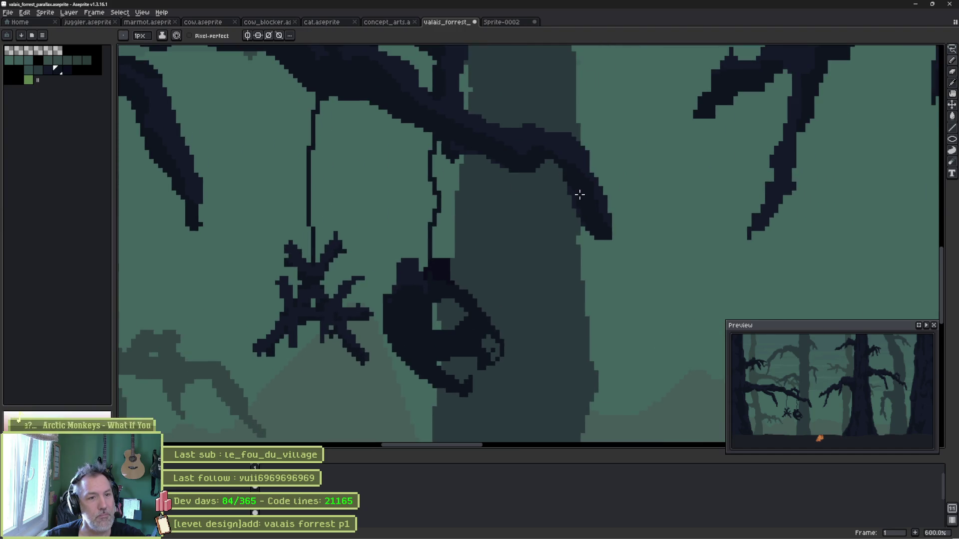
{"action": "scroll", "coordinate": [581, 199], "scroll_direction": "down", "scroll_amount": 3}
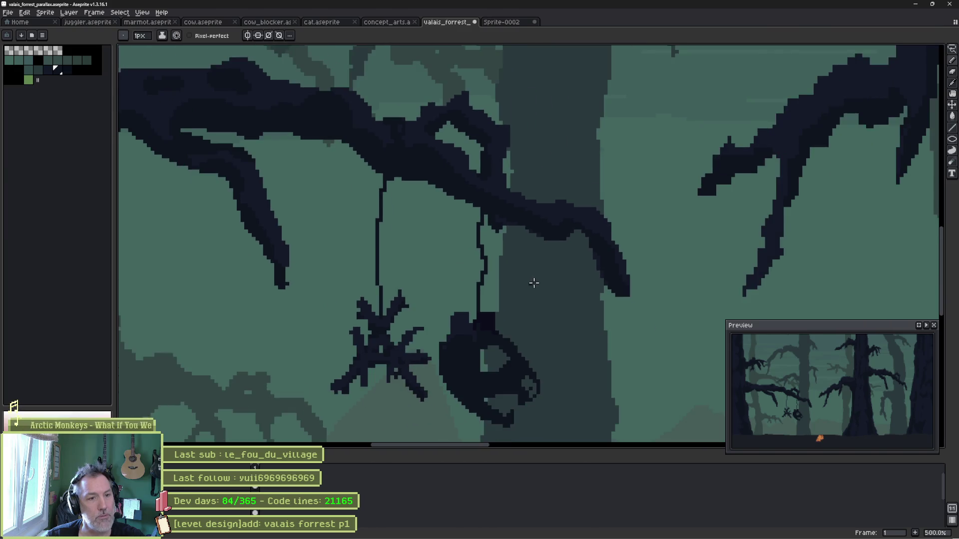
{"action": "scroll", "coordinate": [318, 283], "scroll_direction": "up", "scroll_amount": 2}
{"action": "left_click_drag", "start_coordinate": [319, 283], "coordinate": [320, 281]}
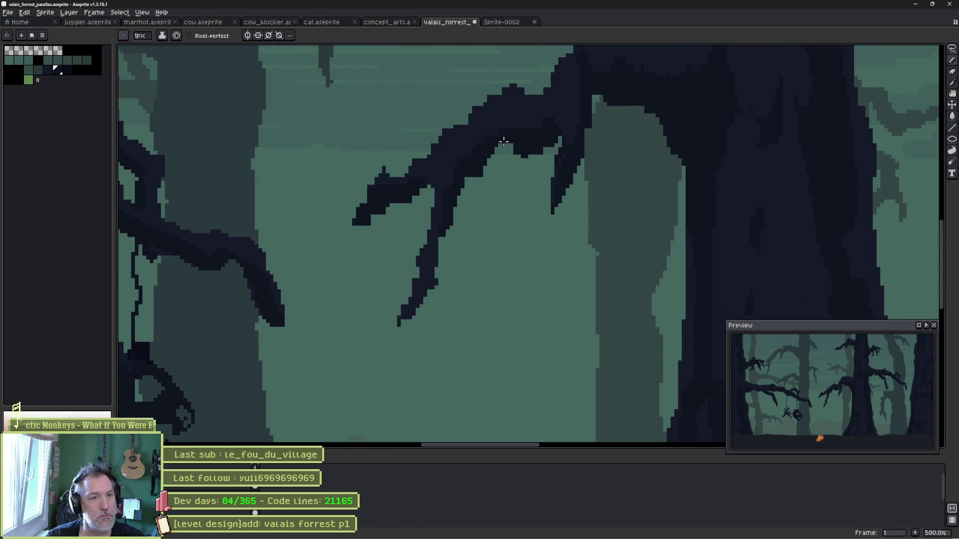
{"action": "left_click_drag", "start_coordinate": [504, 142], "coordinate": [494, 305]}
{"action": "left_click_drag", "start_coordinate": [428, 381], "coordinate": [448, 322]}
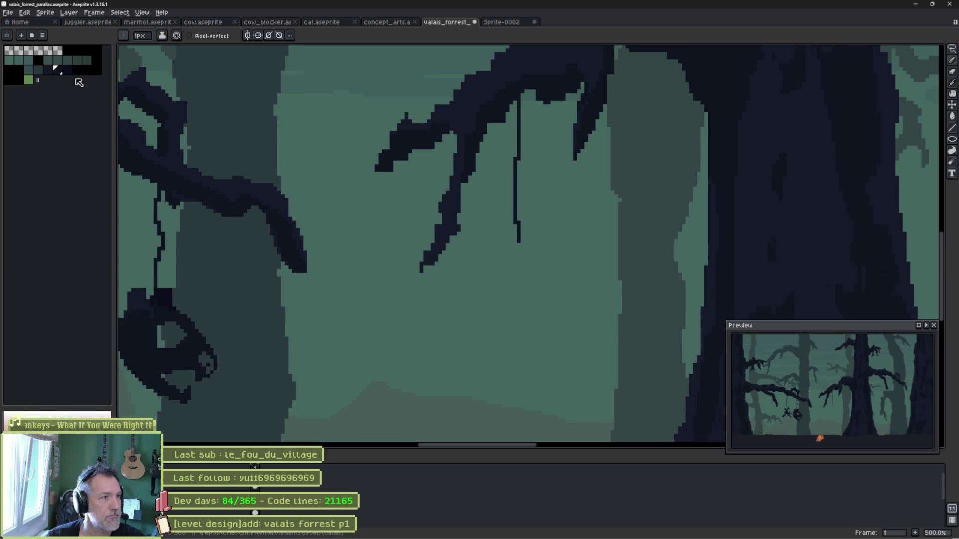
Paint a dark 5px blob body hanging from the thread.
{"action": "left_click", "coordinate": [48, 70]}
{"action": "key", "text": "plus"}
{"action": "key", "text": "plus"}
{"action": "key", "text": "plus"}
{"action": "mouse_move", "coordinate": [529, 255]}
{"action": "left_mouse_down"}
{"action": "mouse_move", "coordinate": [505, 253]}
{"action": "mouse_move", "coordinate": [529, 251]}
{"action": "mouse_move", "coordinate": [534, 241]}
{"action": "left_mouse_up"}
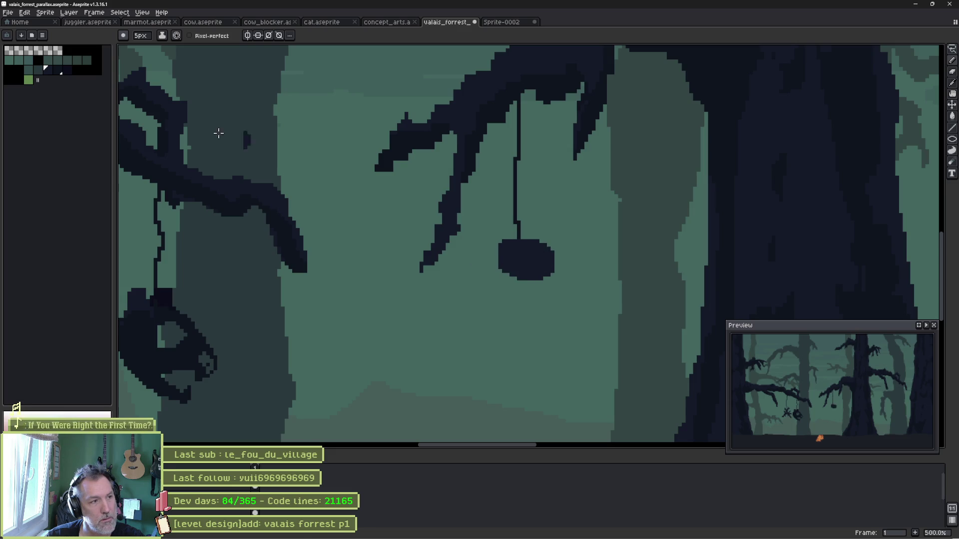
{"action": "left_click", "coordinate": [58, 70]}
{"action": "mouse_move", "coordinate": [500, 281]}
{"action": "left_mouse_down"}
{"action": "mouse_move", "coordinate": [522, 298]}
{"action": "mouse_move", "coordinate": [509, 322]}
{"action": "mouse_move", "coordinate": [524, 337]}
{"action": "mouse_move", "coordinate": [507, 336]}
{"action": "mouse_move", "coordinate": [525, 321]}
{"action": "mouse_move", "coordinate": [522, 357]}
{"action": "left_mouse_up"}
{"action": "scroll", "coordinate": [493, 303], "scroll_direction": "down", "scroll_amount": 1}
{"action": "scroll", "coordinate": [493, 303], "scroll_direction": "up", "scroll_amount": 6}
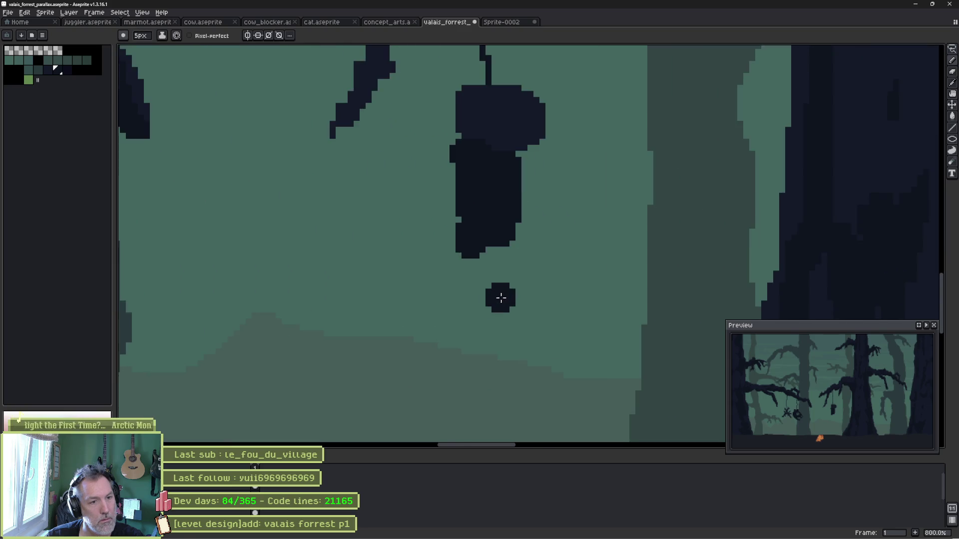
Add fine 1px pixels and two thin legs dangling below the body.
{"action": "key", "text": "minus"}
{"action": "key", "text": "minus"}
{"action": "key", "text": "minus"}
{"action": "left_click", "coordinate": [452, 228]}
{"action": "mouse_move", "coordinate": [428, 237]}
{"action": "left_mouse_down"}
{"action": "mouse_move", "coordinate": [437, 239]}
{"action": "mouse_move", "coordinate": [446, 270]}
{"action": "left_mouse_up"}
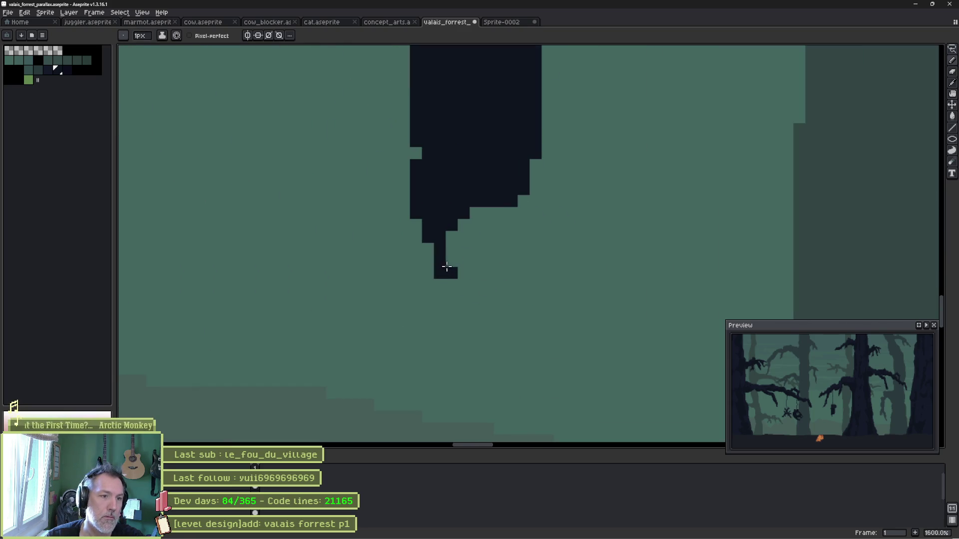
{"action": "mouse_move", "coordinate": [496, 203]}
{"action": "left_mouse_down"}
{"action": "mouse_move", "coordinate": [507, 267]}
{"action": "mouse_move", "coordinate": [501, 231]}
{"action": "mouse_move", "coordinate": [509, 231]}
{"action": "mouse_move", "coordinate": [493, 210]}
{"action": "mouse_move", "coordinate": [517, 213]}
{"action": "left_mouse_up"}
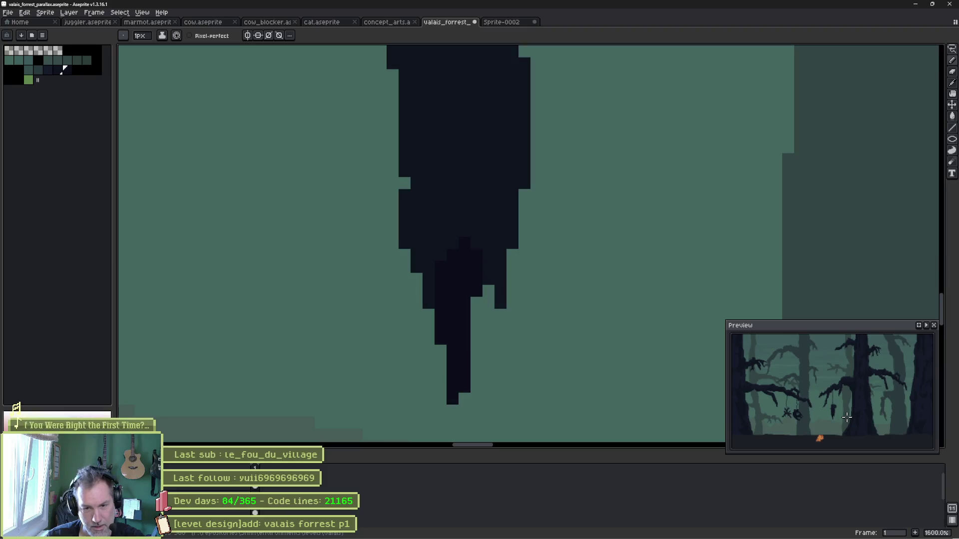
{"action": "scroll", "coordinate": [482, 285], "scroll_direction": "down", "scroll_amount": 6}
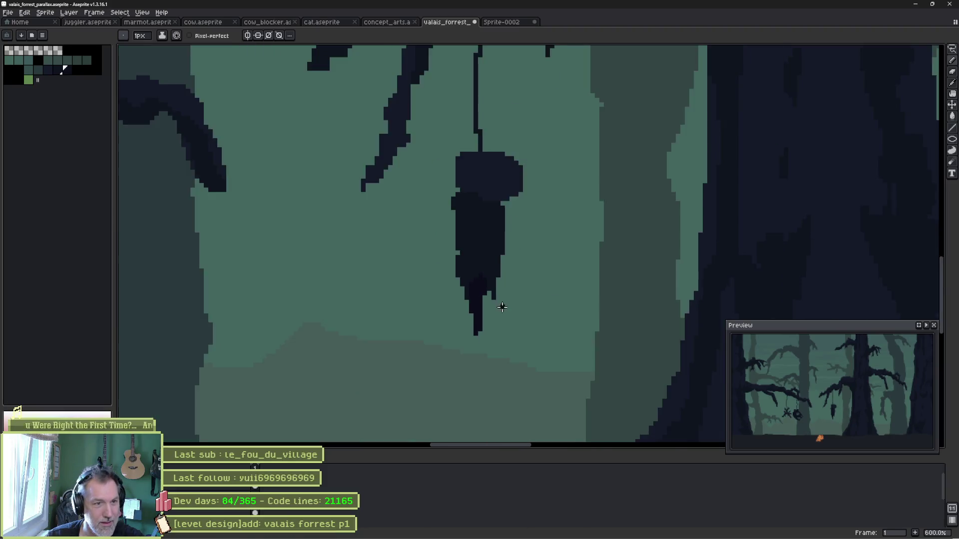
{"action": "key", "text": "space"}
{"action": "mouse_move", "coordinate": [508, 366]}
{"action": "left_mouse_down"}
{"action": "mouse_move", "coordinate": [492, 307]}
{"action": "mouse_move", "coordinate": [564, 300]}
{"action": "left_mouse_up"}
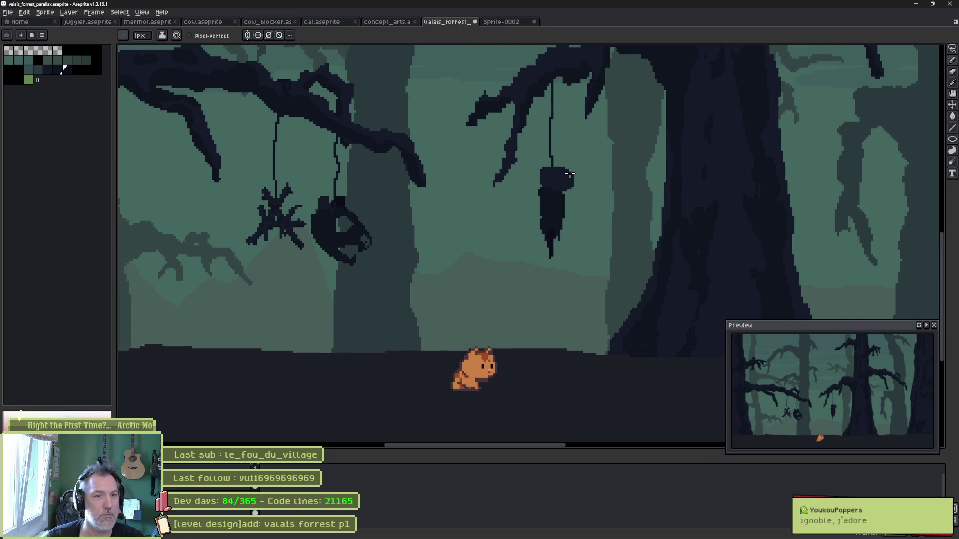
{"action": "scroll", "coordinate": [603, 171], "scroll_direction": "up", "scroll_amount": 5}
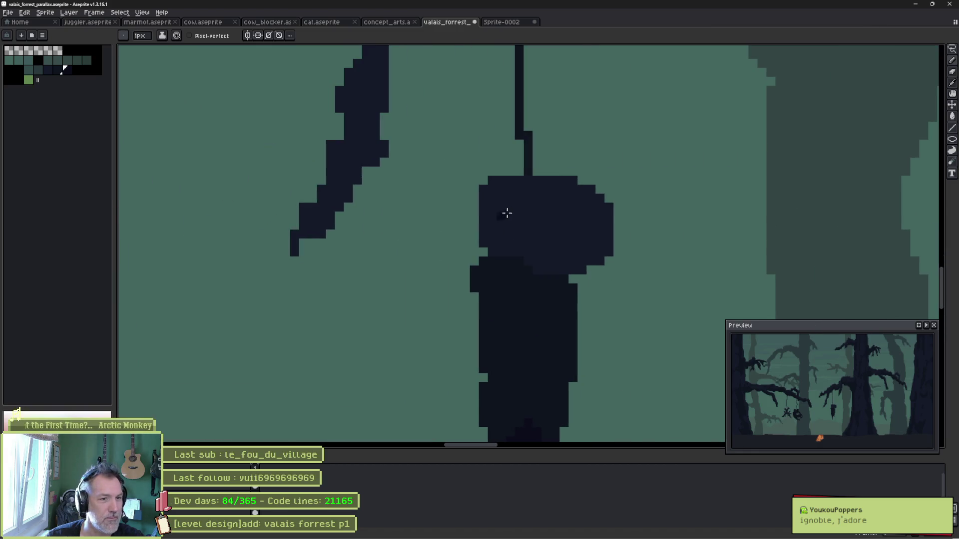
Draw two small ears on the third creature's head in sampled dark shades.
{"action": "key", "text": "alt"}
{"action": "left_click", "coordinate": [512, 205], "text": "alt"}
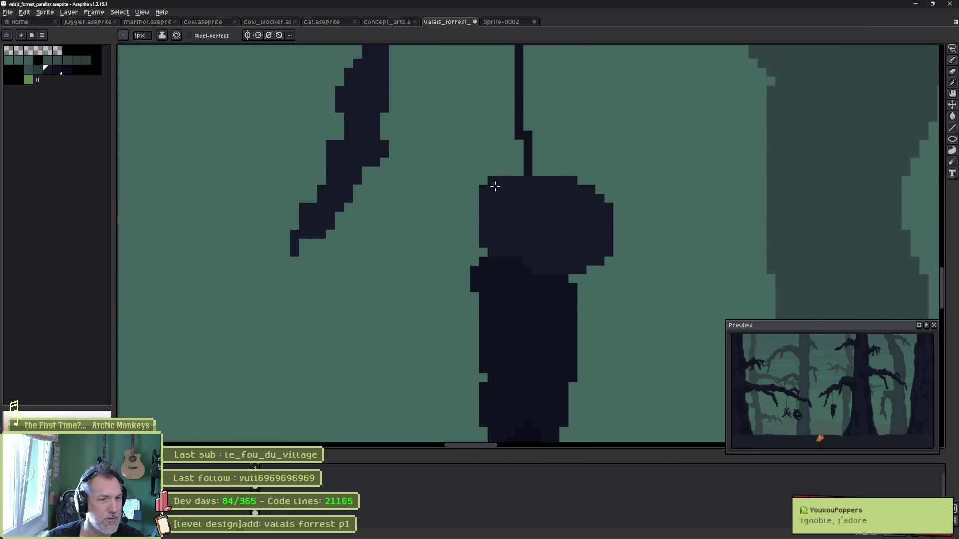
{"action": "left_click", "coordinate": [57, 70]}
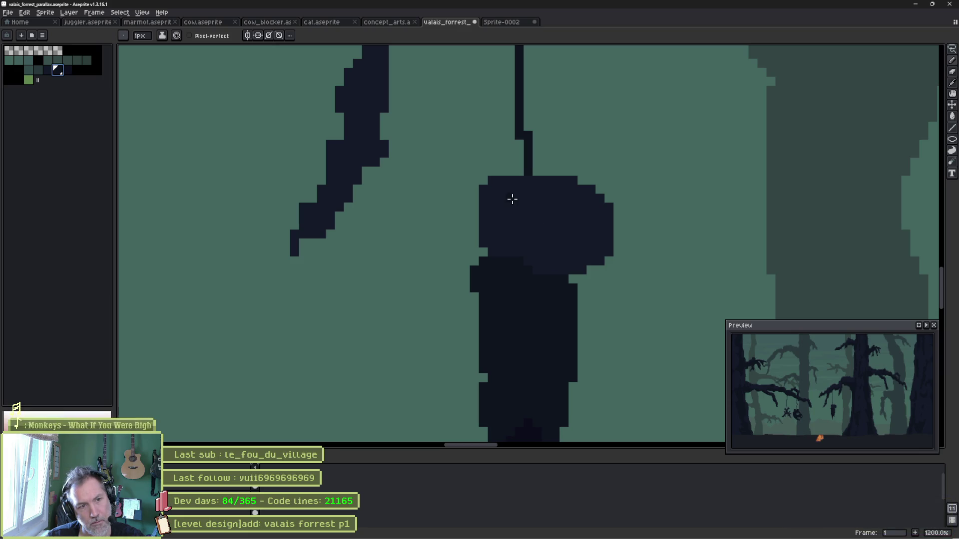
{"action": "left_click_drag", "start_coordinate": [498, 172], "coordinate": [483, 195]}
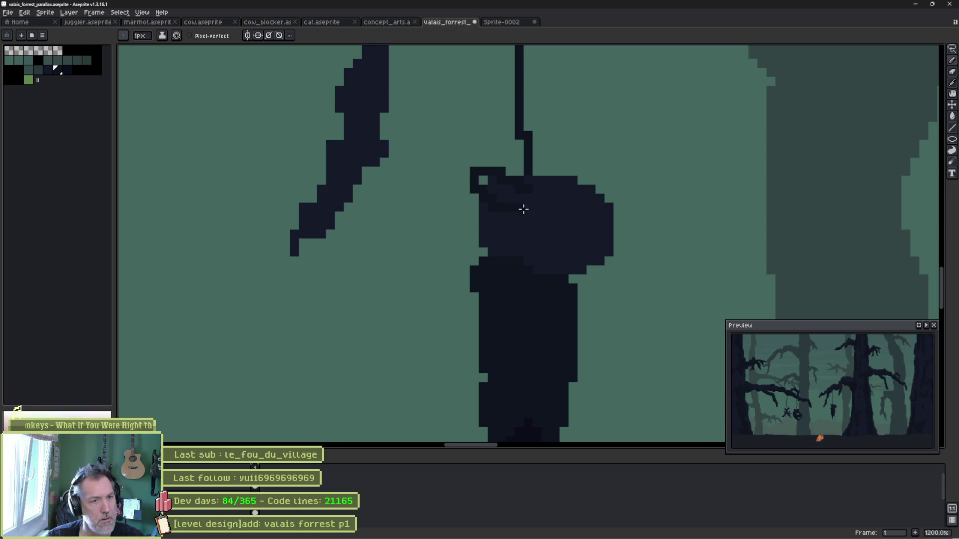
{"action": "left_click", "coordinate": [507, 216], "text": "alt"}
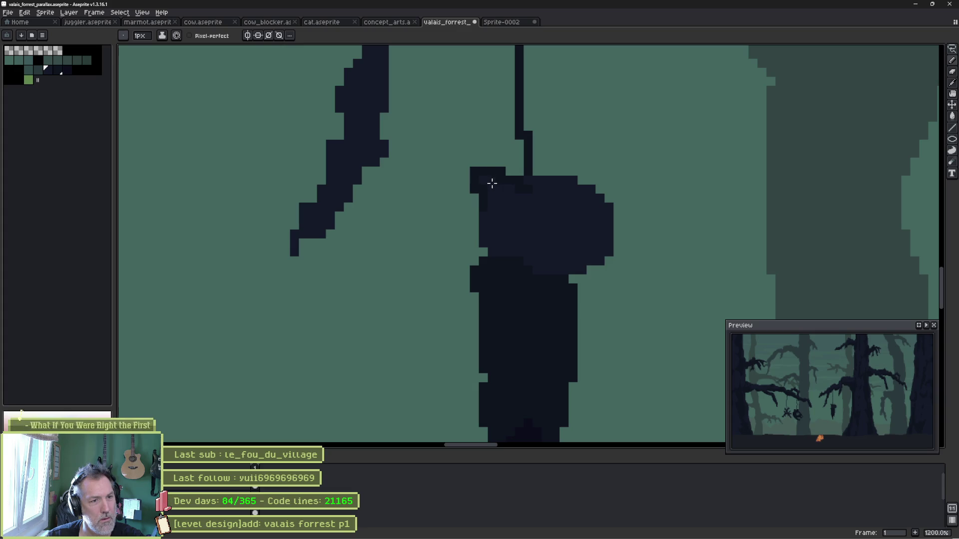
{"action": "left_click", "coordinate": [529, 188], "text": "alt"}
{"action": "mouse_move", "coordinate": [545, 172]}
{"action": "left_mouse_down"}
{"action": "mouse_move", "coordinate": [563, 163]}
{"action": "mouse_move", "coordinate": [587, 173]}
{"action": "left_mouse_up"}
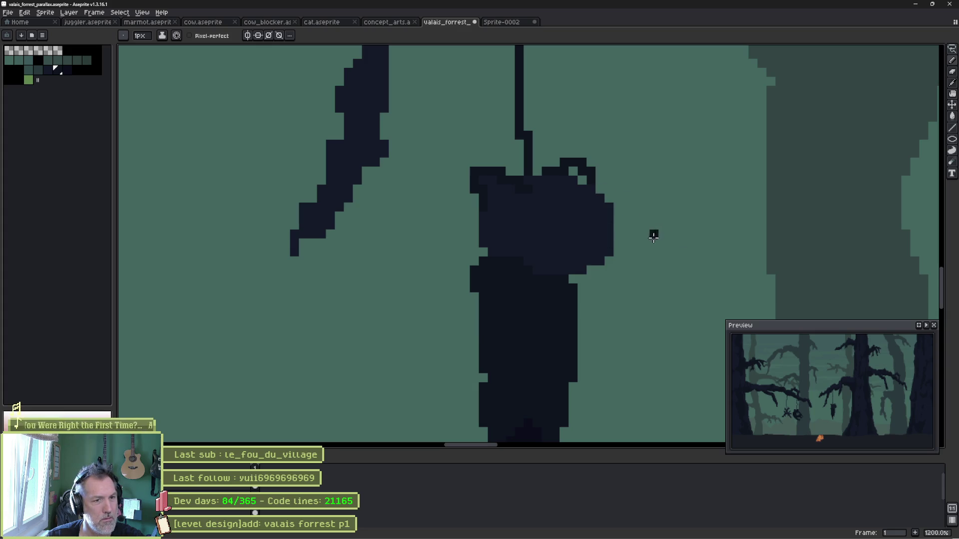
Fill the light gaps in the creature's right ear.
{"action": "scroll", "coordinate": [650, 245], "scroll_direction": "down", "scroll_amount": 3}
{"action": "scroll", "coordinate": [668, 246], "scroll_direction": "up", "scroll_amount": 1}
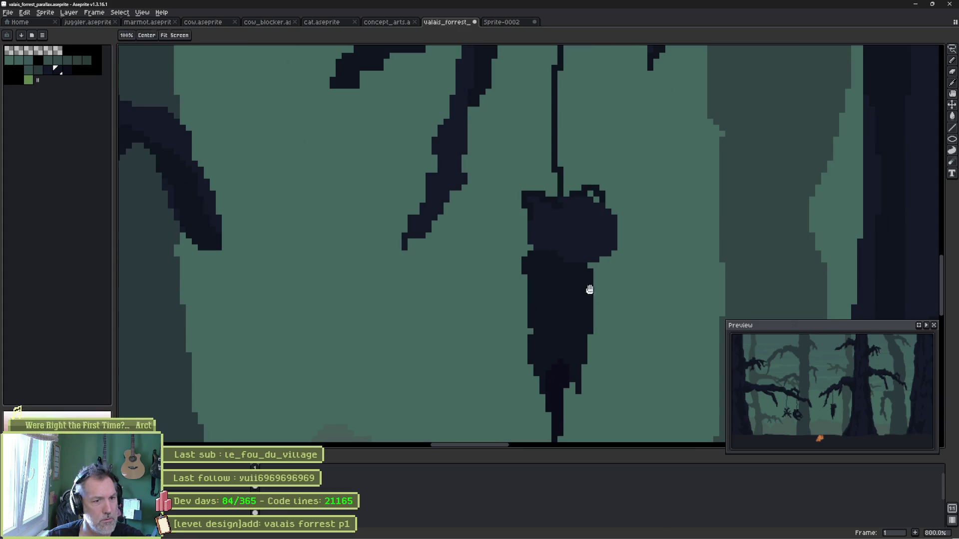
{"action": "left_click_drag", "start_coordinate": [539, 268], "coordinate": [485, 211]}
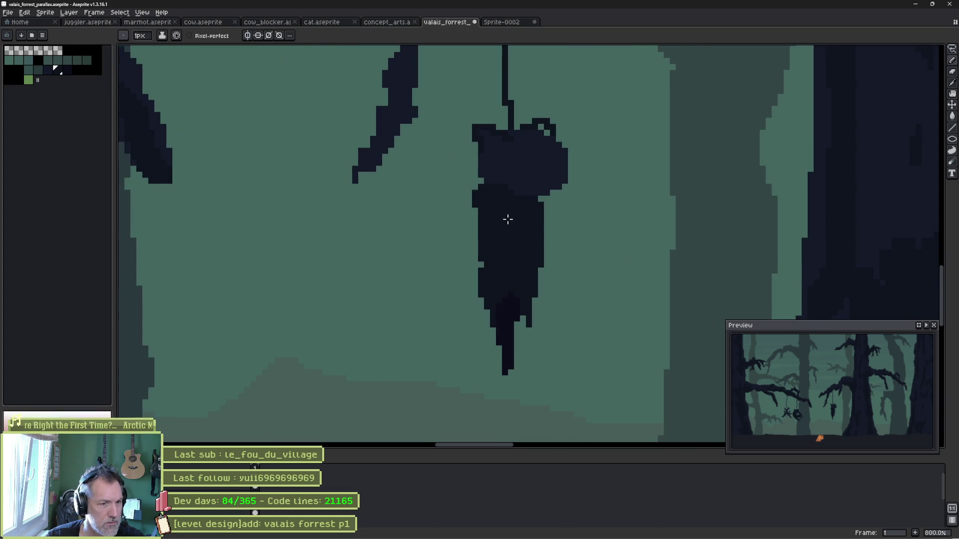
{"action": "scroll", "coordinate": [508, 219], "scroll_direction": "up", "scroll_amount": 1}
{"action": "left_click_drag", "start_coordinate": [473, 233], "coordinate": [521, 290]}
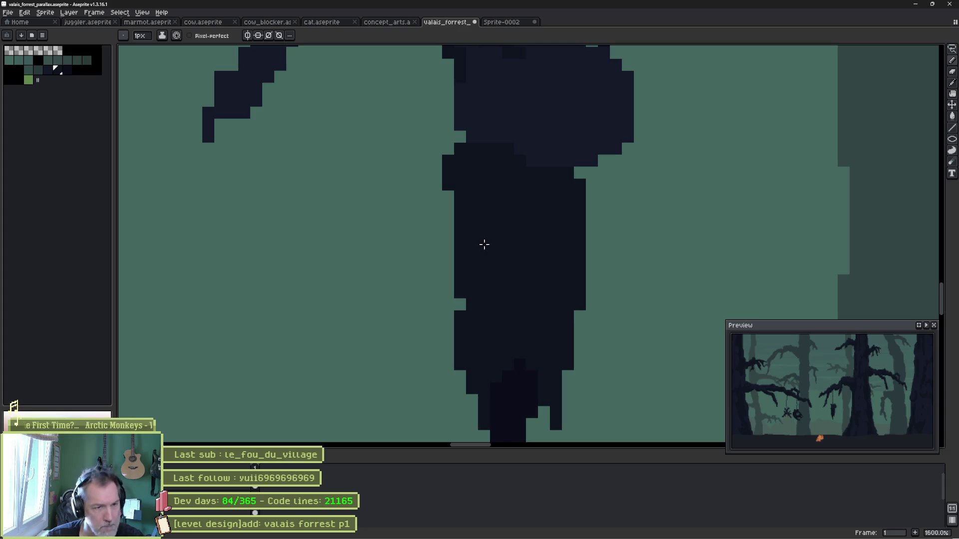
{"action": "scroll", "coordinate": [483, 254], "scroll_direction": "down", "scroll_amount": 3}
{"action": "scroll", "coordinate": [482, 229], "scroll_direction": "up", "scroll_amount": 3}
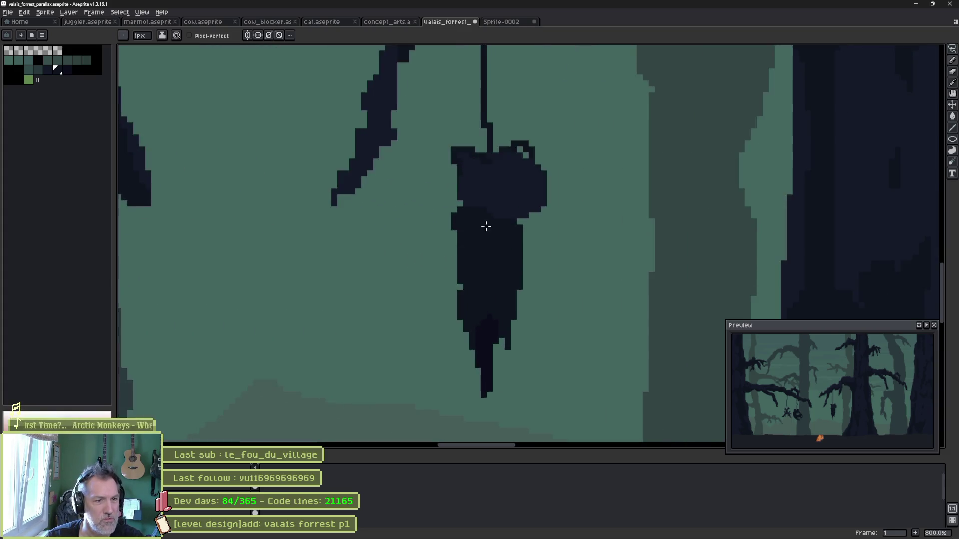
{"action": "left_click_drag", "start_coordinate": [488, 249], "coordinate": [468, 323]}
{"action": "left_click_drag", "start_coordinate": [498, 227], "coordinate": [511, 239]}
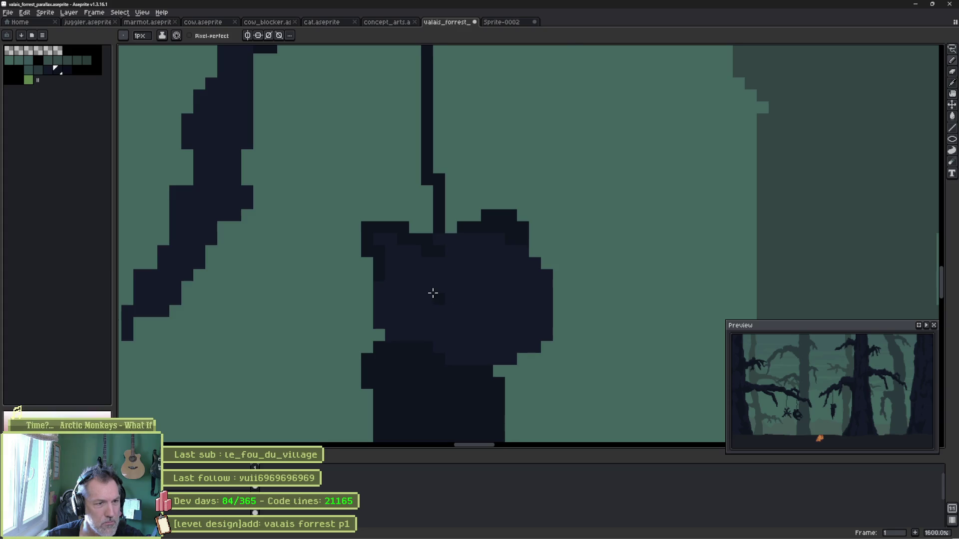
{"action": "scroll", "coordinate": [433, 294], "scroll_direction": "up", "scroll_amount": 2}
{"action": "scroll", "coordinate": [434, 295], "scroll_direction": "down", "scroll_amount": 3}
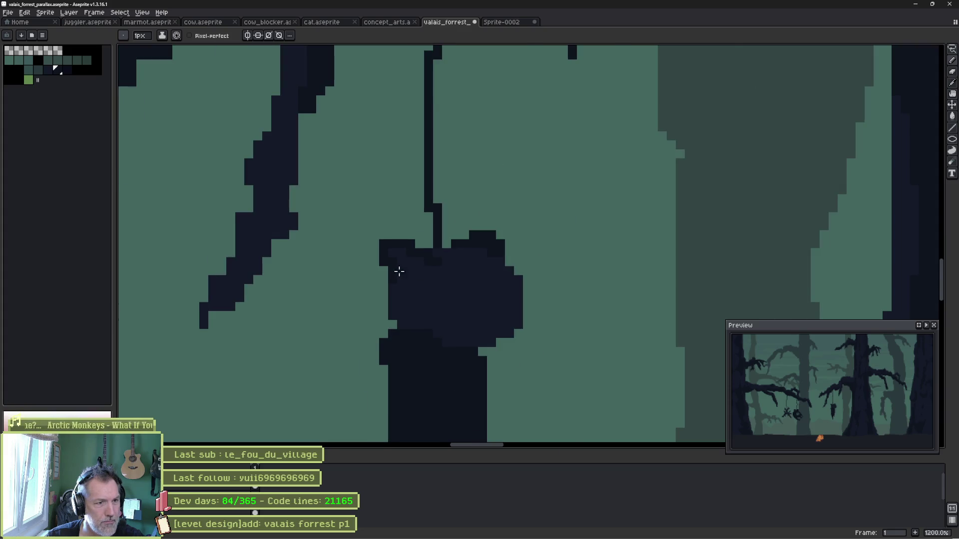
{"action": "scroll", "coordinate": [399, 271], "scroll_direction": "up", "scroll_amount": 3}
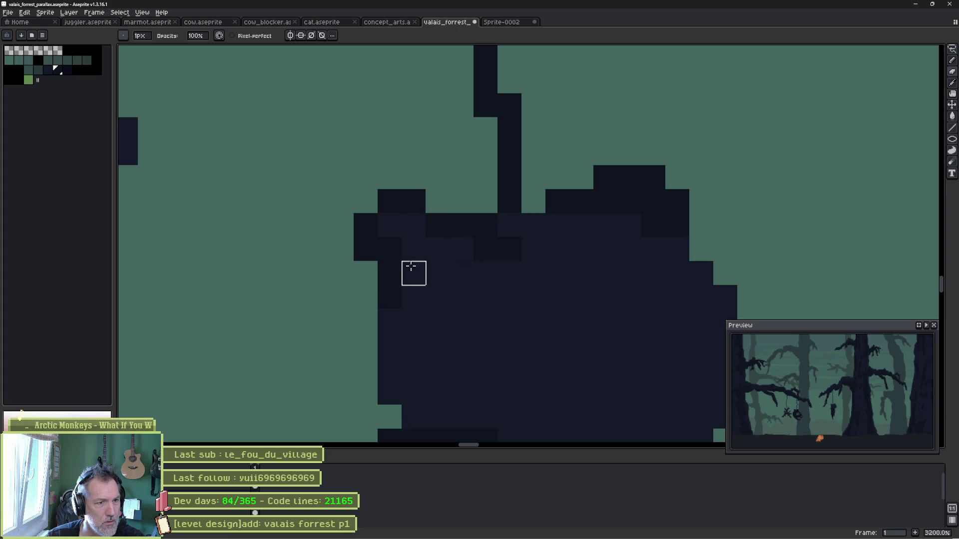
Paint a small X-shaped eye on the creature's rounded head.
{"action": "key", "text": "e"}
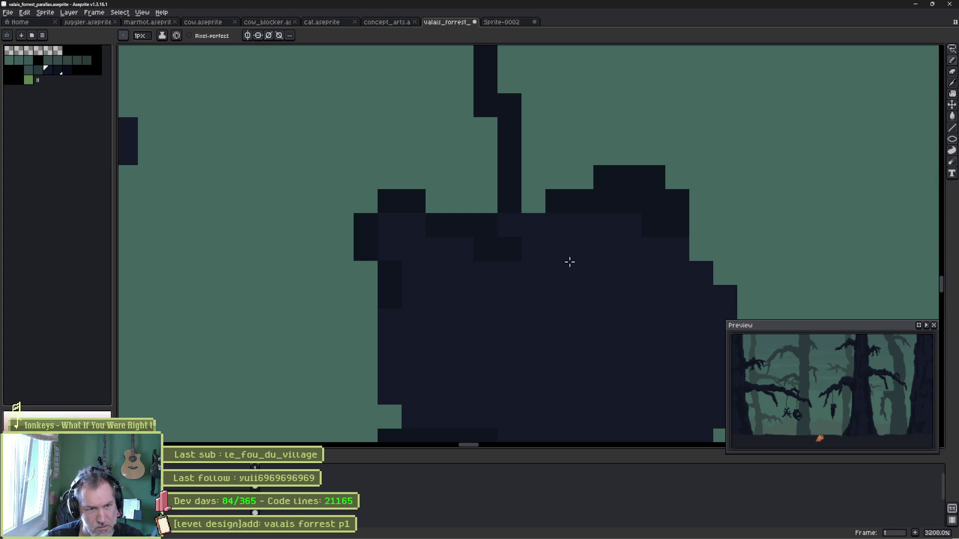
{"action": "scroll", "coordinate": [570, 262], "scroll_direction": "down", "scroll_amount": 8}
{"action": "scroll", "coordinate": [596, 336], "scroll_direction": "up", "scroll_amount": 1}
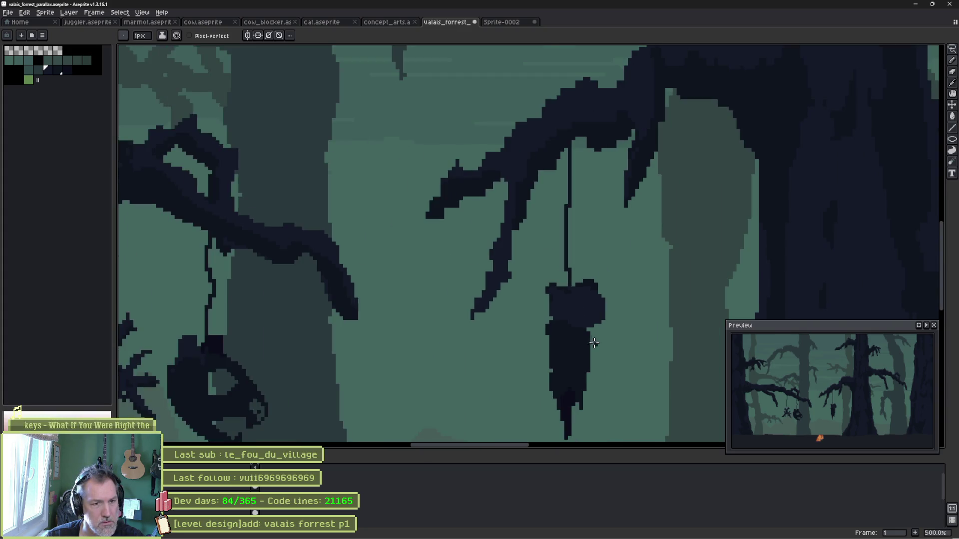
{"action": "left_click_drag", "start_coordinate": [598, 346], "coordinate": [551, 238]}
{"action": "scroll", "coordinate": [520, 245], "scroll_direction": "up", "scroll_amount": 7}
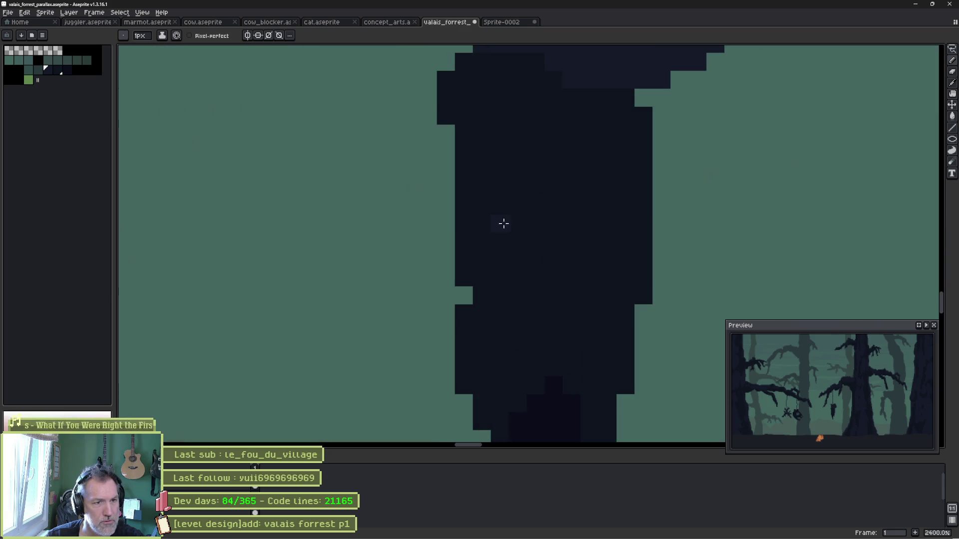
{"action": "left_click_drag", "start_coordinate": [477, 157], "coordinate": [464, 283]}
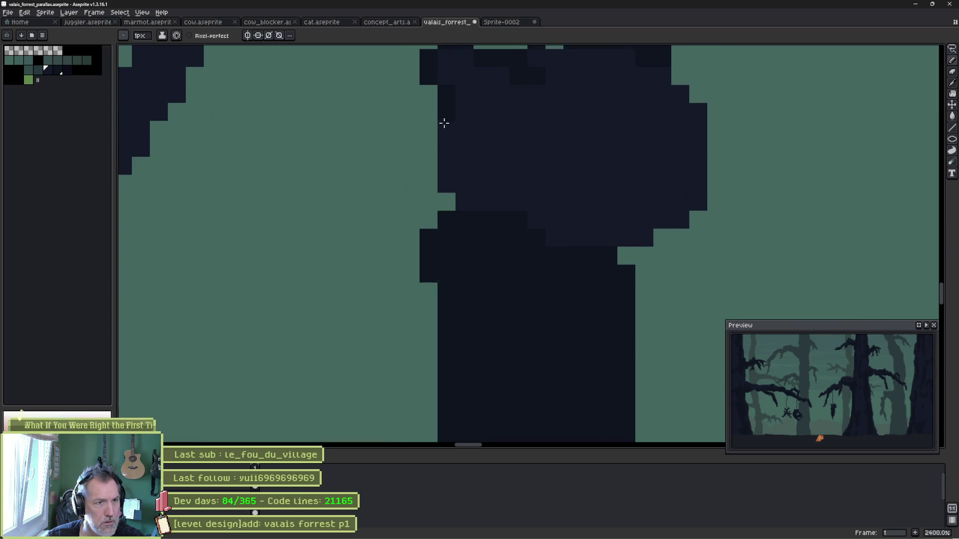
{"action": "left_click_drag", "start_coordinate": [468, 327], "coordinate": [434, 238]}
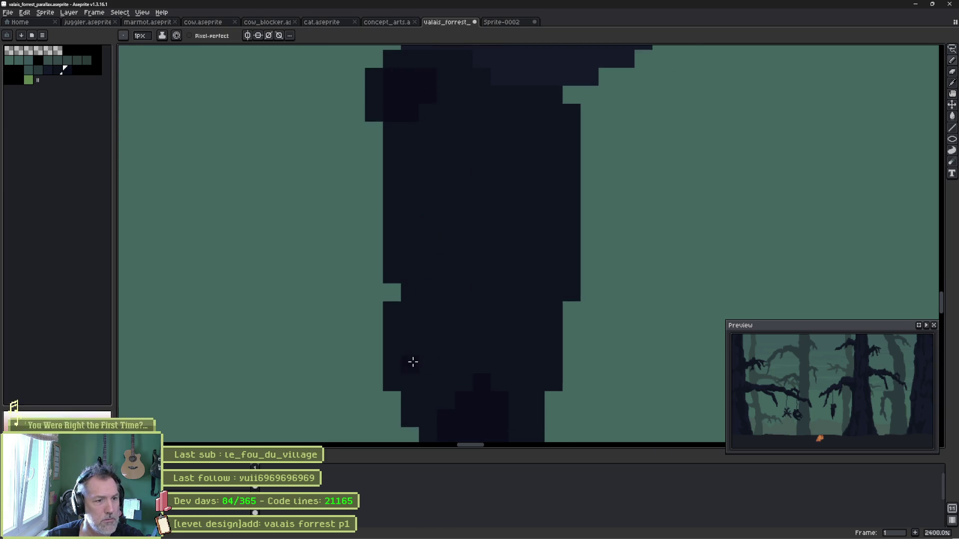
{"action": "left_click_drag", "start_coordinate": [439, 126], "coordinate": [426, 274]}
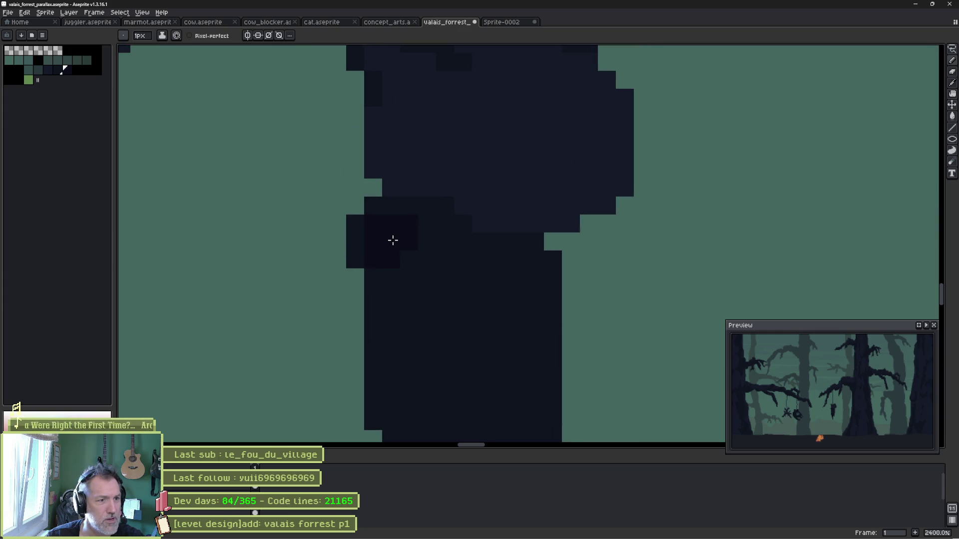
{"action": "scroll", "coordinate": [450, 332], "scroll_direction": "down", "scroll_amount": 4}
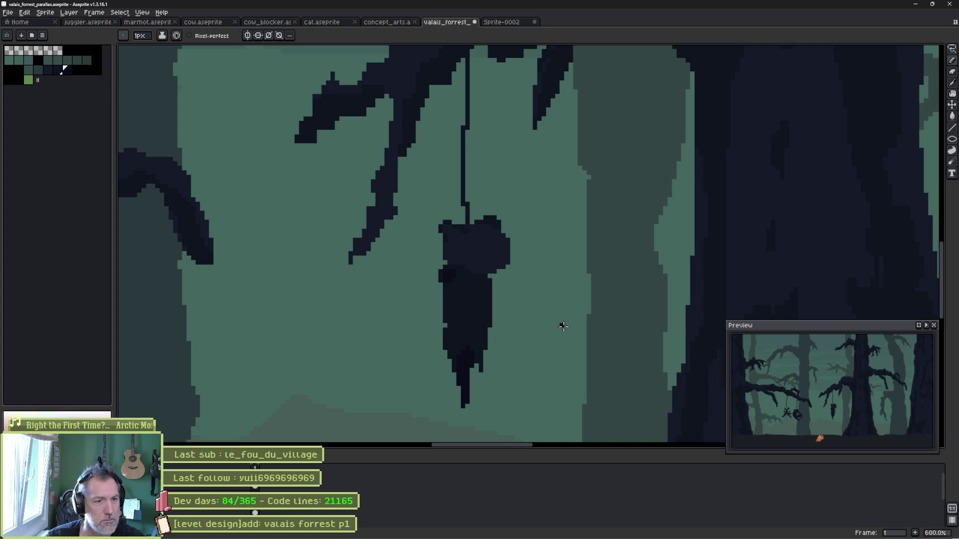
{"action": "scroll", "coordinate": [512, 279], "scroll_direction": "up", "scroll_amount": 3}
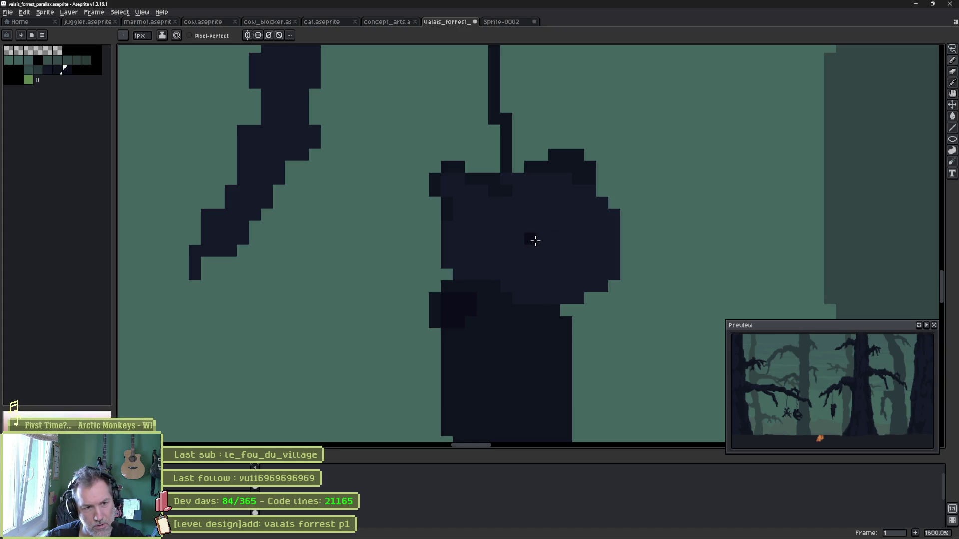
{"action": "left_click_drag", "start_coordinate": [531, 226], "coordinate": [554, 253]}
{"action": "left_click", "coordinate": [550, 222]}
{"action": "left_click", "coordinate": [535, 246]}
{"action": "left_click", "coordinate": [529, 241], "text": "alt"}
{"action": "left_click", "coordinate": [542, 251]}
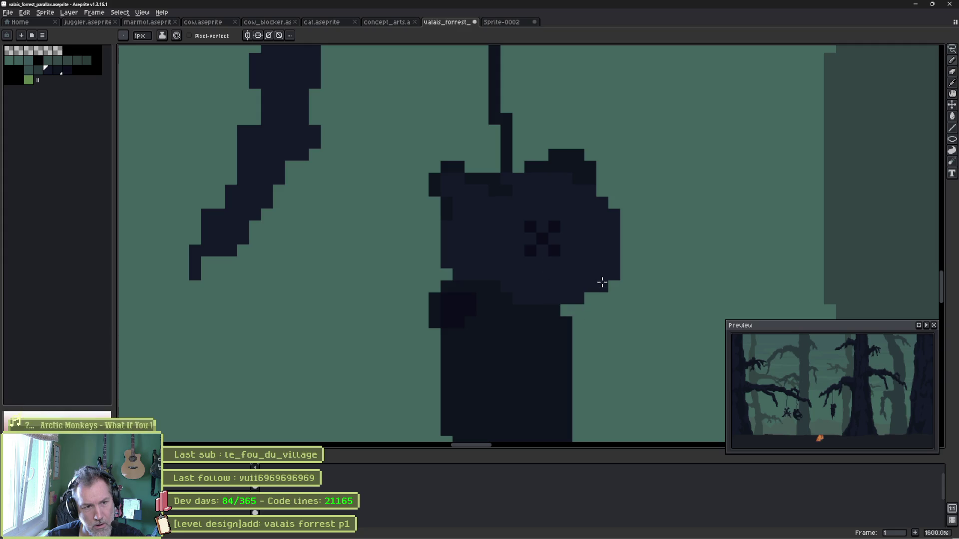
Zoom out to 100% to see all three creatures across the misty forest.
{"action": "scroll", "coordinate": [580, 267], "scroll_direction": "down", "scroll_amount": 3}
{"action": "scroll", "coordinate": [581, 267], "scroll_direction": "down", "scroll_amount": 2}
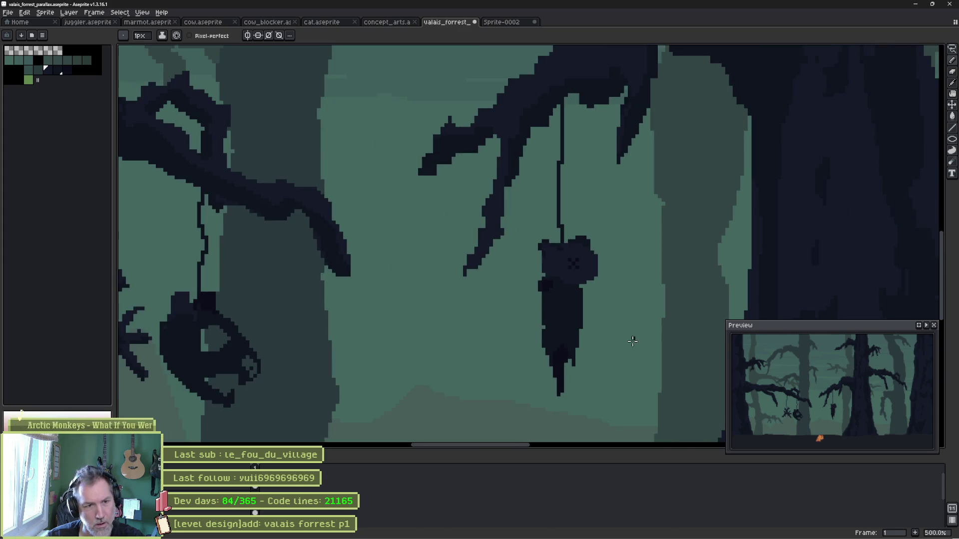
{"action": "scroll", "coordinate": [489, 272], "scroll_direction": "up", "scroll_amount": 4}
{"action": "left_click", "coordinate": [456, 235], "text": "alt"}
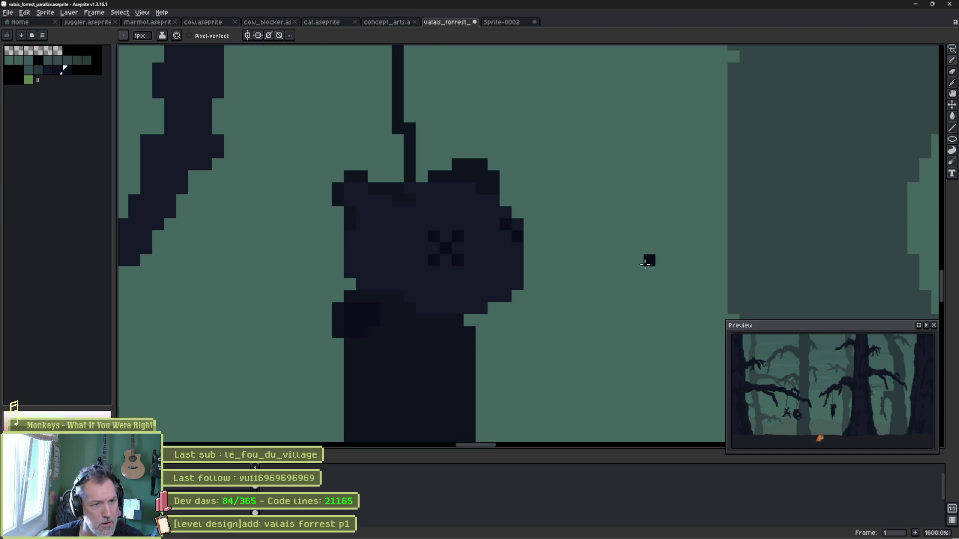
{"action": "scroll", "coordinate": [516, 308], "scroll_direction": "down", "scroll_amount": 2}
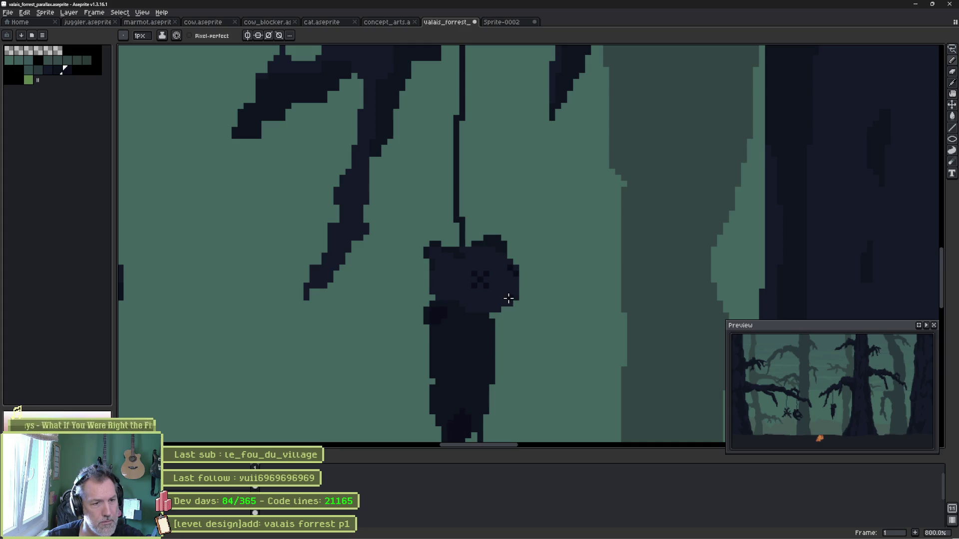
{"action": "scroll", "coordinate": [451, 338], "scroll_direction": "down", "scroll_amount": 1}
{"action": "scroll", "coordinate": [438, 347], "scroll_direction": "down", "scroll_amount": 3}
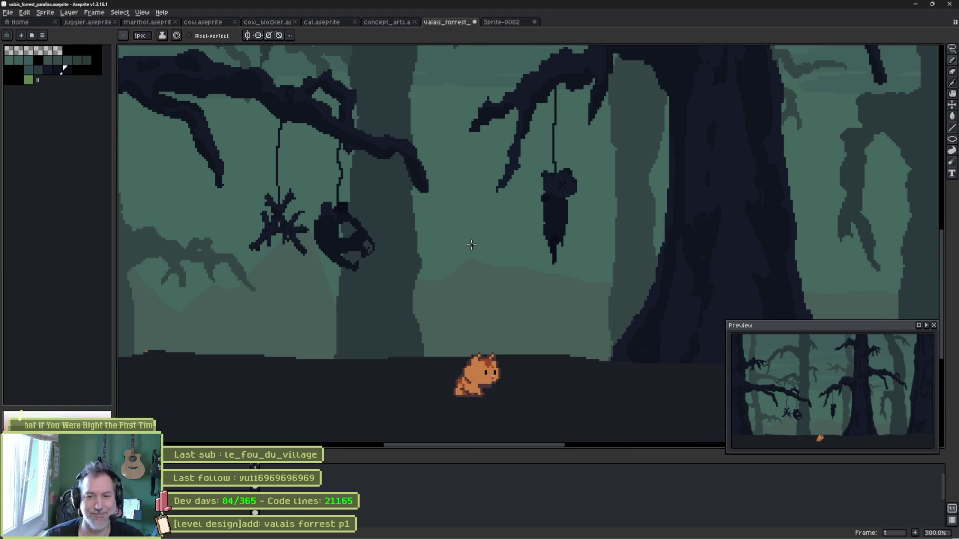
{"action": "scroll", "coordinate": [434, 224], "scroll_direction": "down", "scroll_amount": 1}
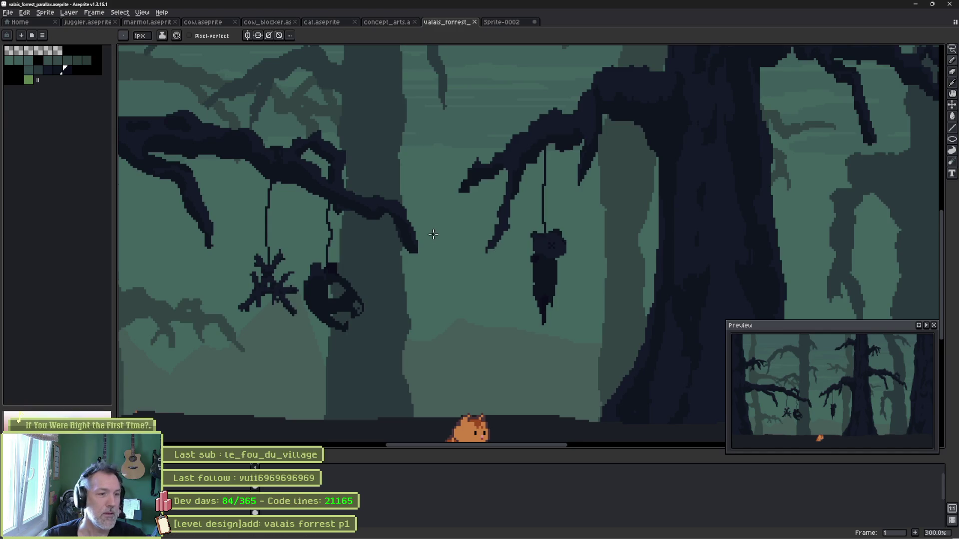
{"action": "scroll", "coordinate": [432, 236], "scroll_direction": "down", "scroll_amount": 1}
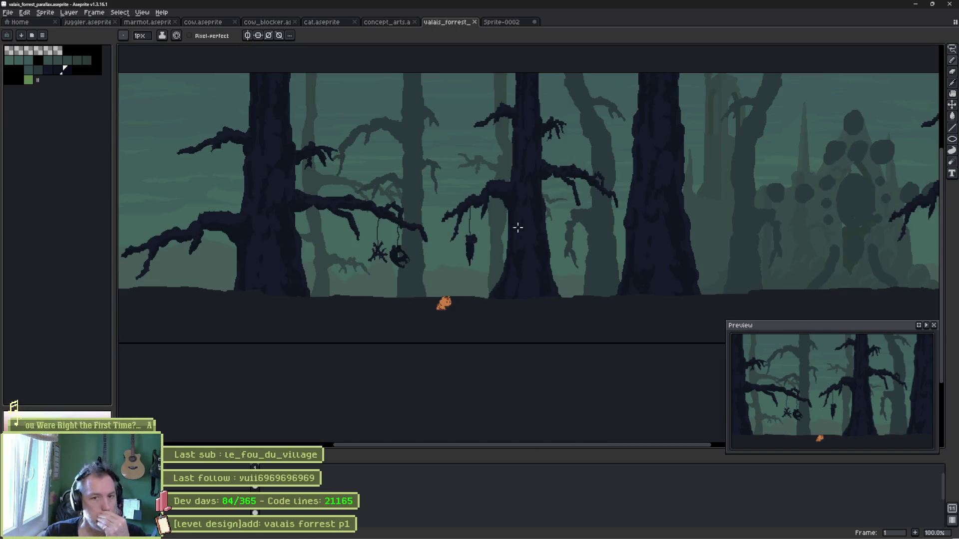
{"action": "scroll", "coordinate": [607, 298], "scroll_direction": "right", "scroll_amount": 2}
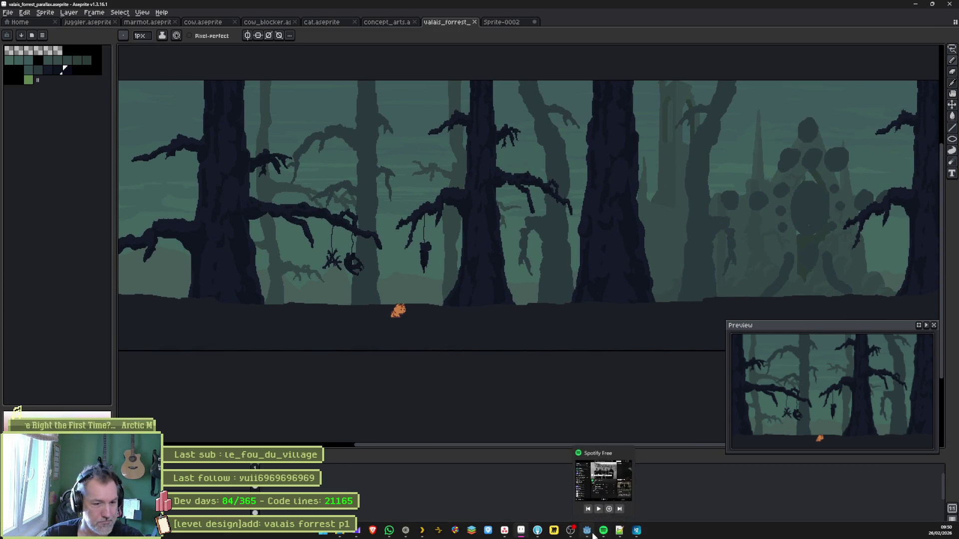
Unhide the Sky sprite in Godot and browse for its Aseprite File source.
{"action": "left_click", "coordinate": [593, 526]}
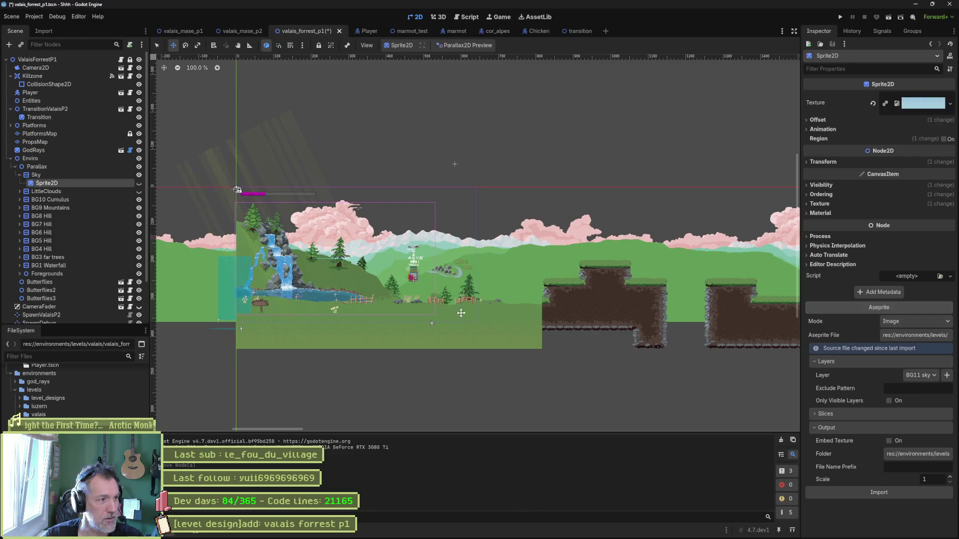
{"action": "left_click", "coordinate": [139, 183]}
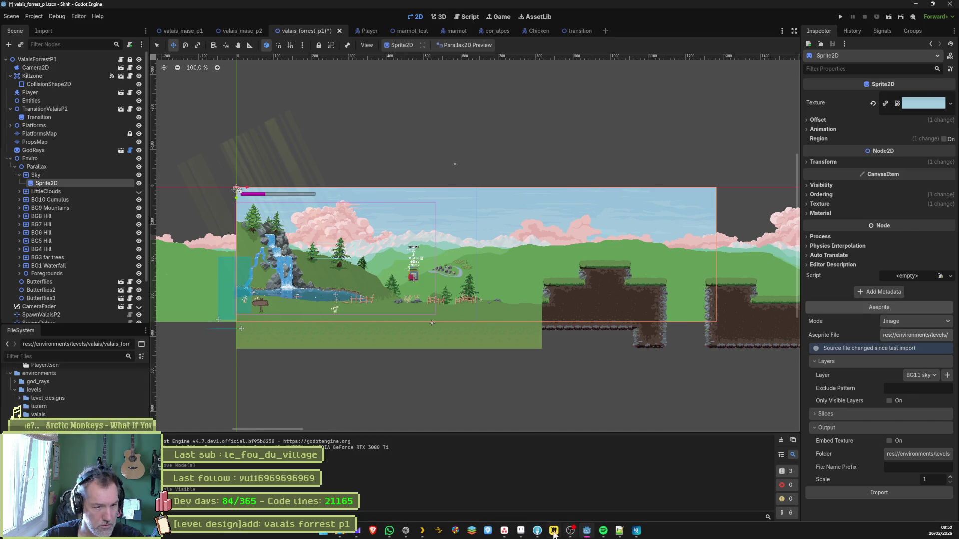
{"action": "left_click", "coordinate": [523, 531]}
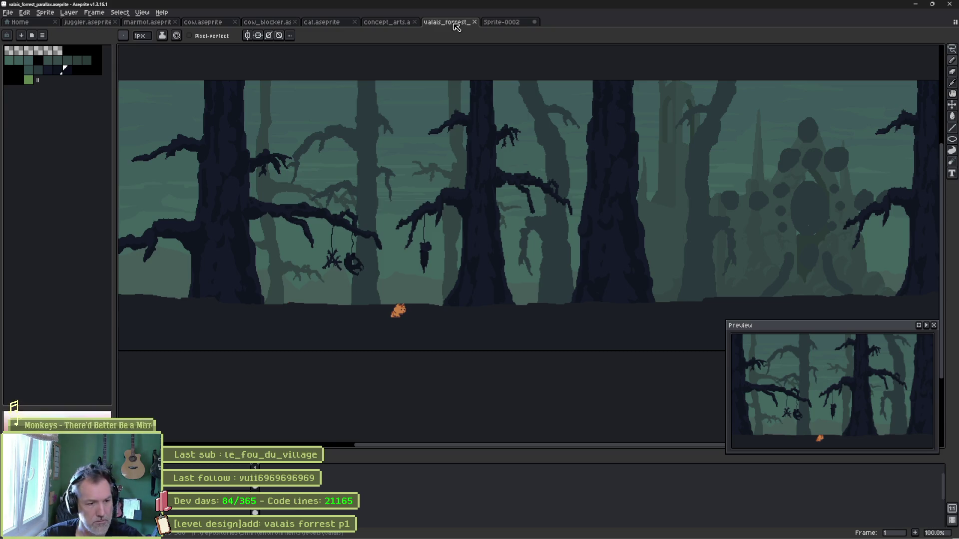
{"action": "key", "text": "alt+Tab"}
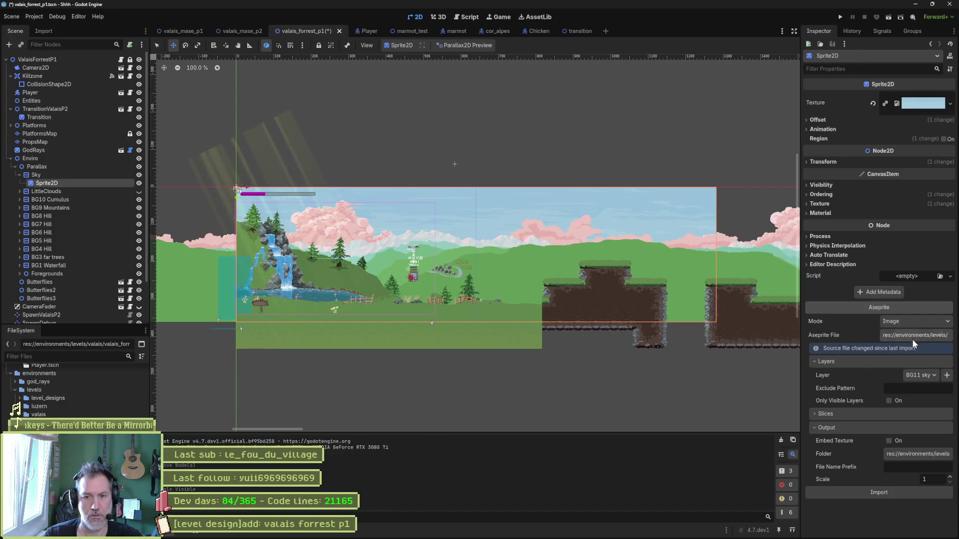
{"action": "left_click", "coordinate": [912, 332]}
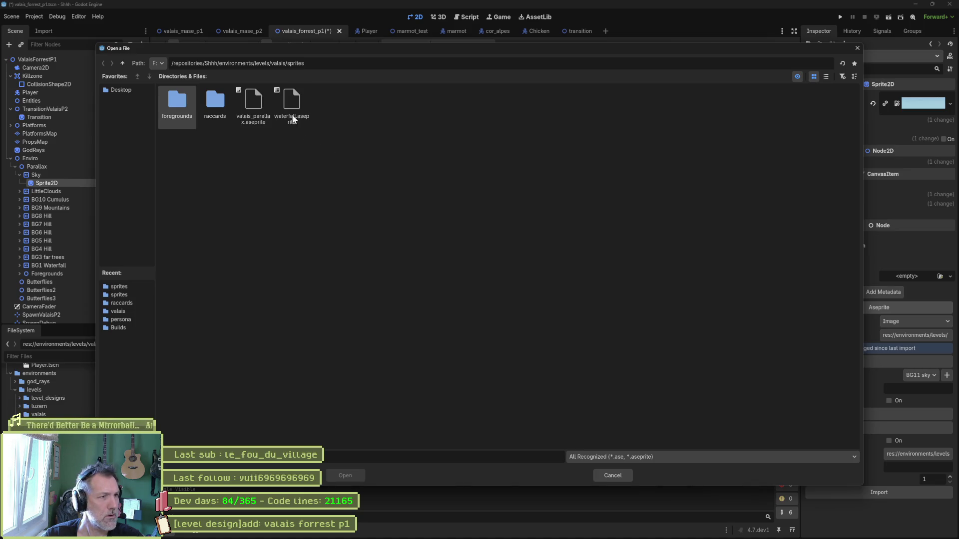
Pick valais_forrest_parallax.aseprite from the valais folder as the sky's source.
{"action": "left_click", "coordinate": [121, 65]}
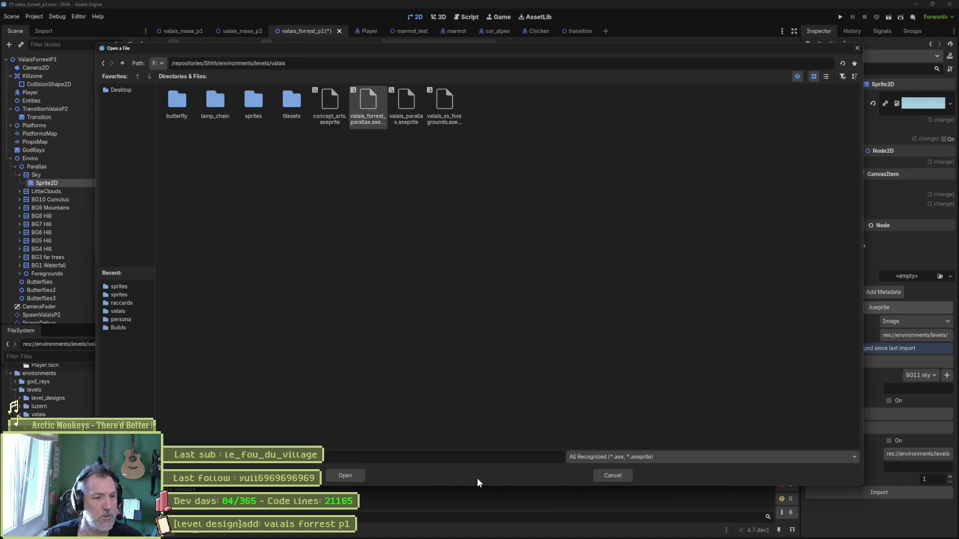
{"action": "left_click", "coordinate": [355, 477]}
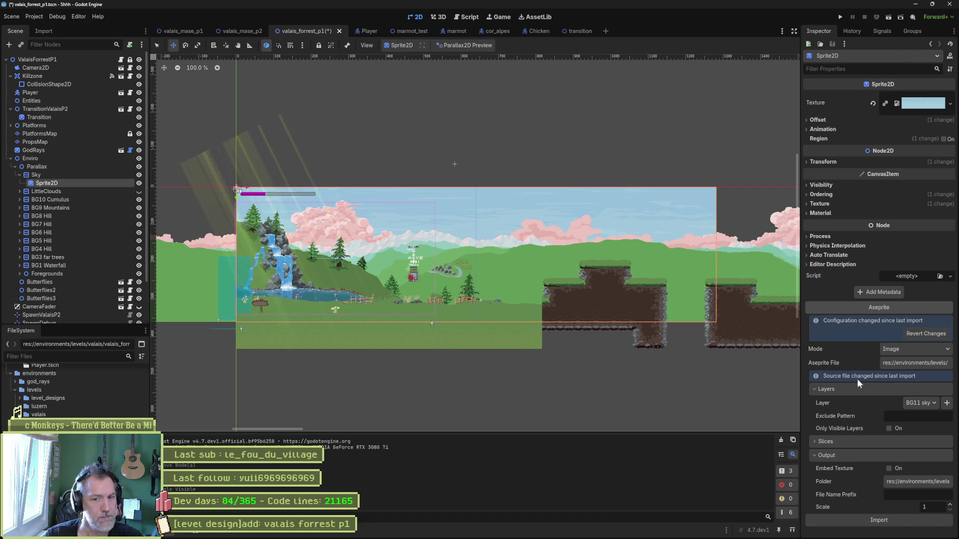
Reimport the Sky sprite so it shows the BG11 sky layer, and select LittleClouds.
{"action": "left_click", "coordinate": [883, 524]}
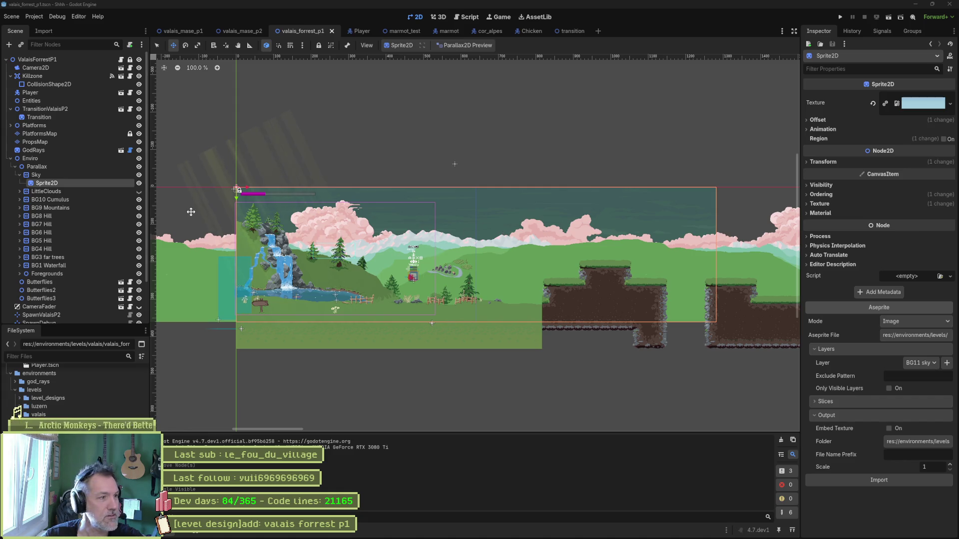
{"action": "left_click", "coordinate": [84, 192]}
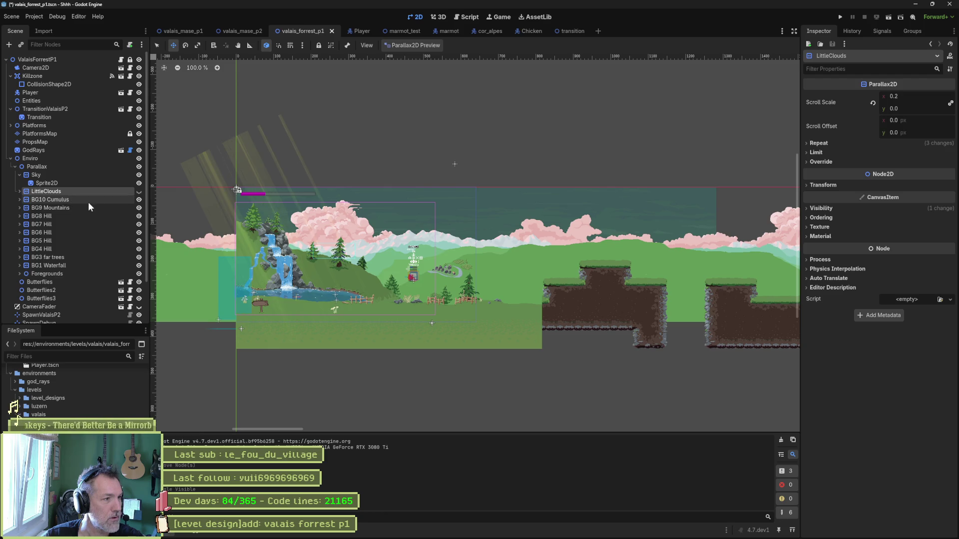
Delete the LittleClouds and BG10 Cumulus layers.
{"action": "left_click", "coordinate": [100, 200], "text": "shift"}
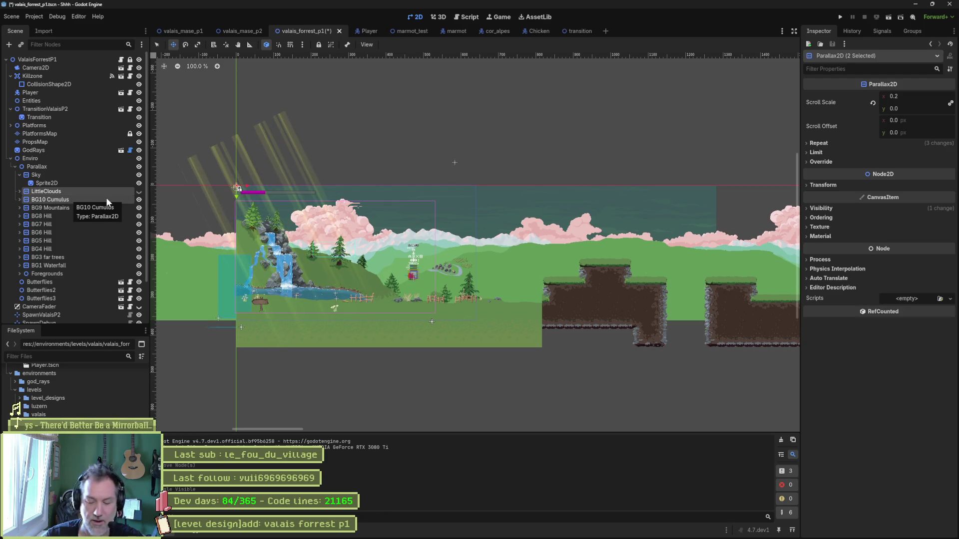
{"action": "key", "text": "Delete"}
{"action": "key", "text": "Return"}
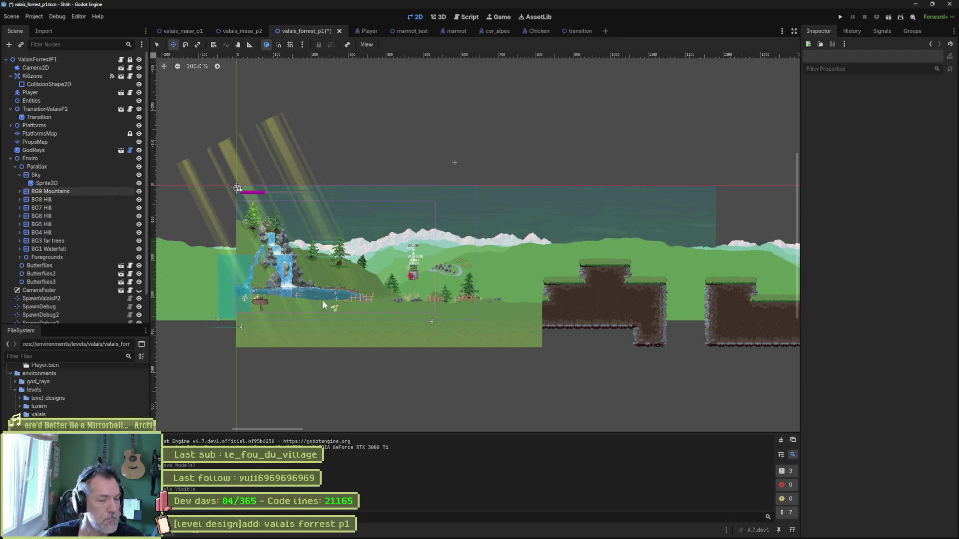
Set the BG9 Mountains sprite's Aseprite File to valais_forrest_parallax.aseprite.
{"action": "left_click", "coordinate": [271, 289]}
{"action": "mouse_move", "coordinate": [521, 530]}
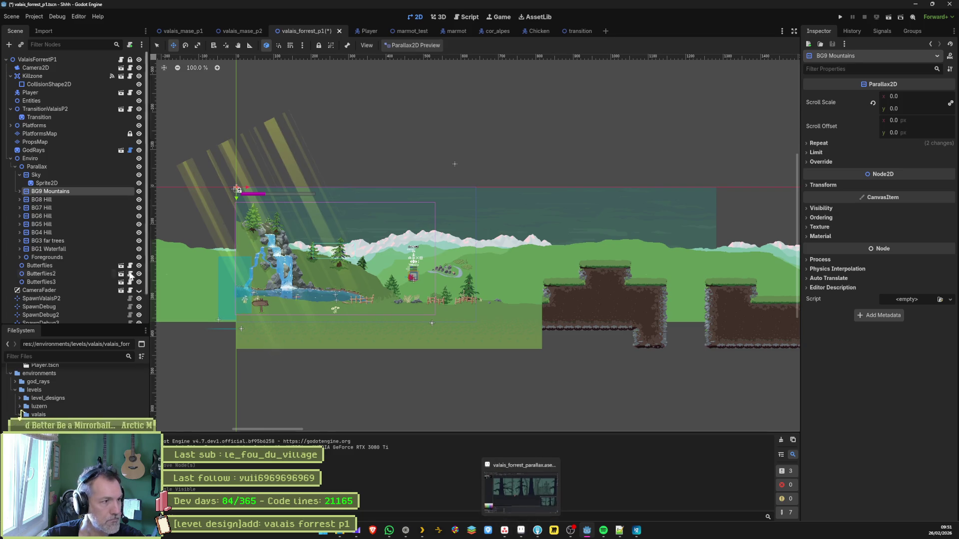
{"action": "left_click", "coordinate": [19, 192]}
{"action": "left_click", "coordinate": [46, 199]}
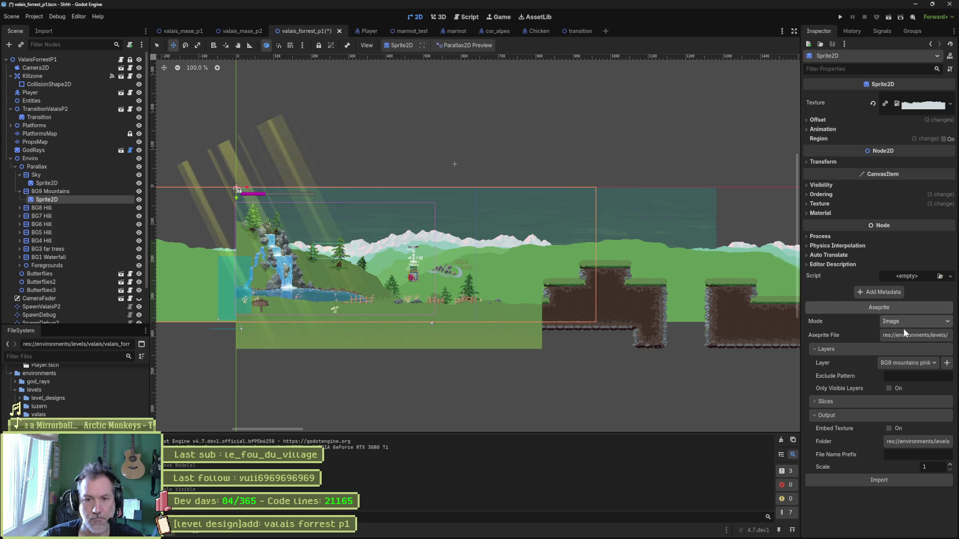
{"action": "left_click", "coordinate": [916, 335]}
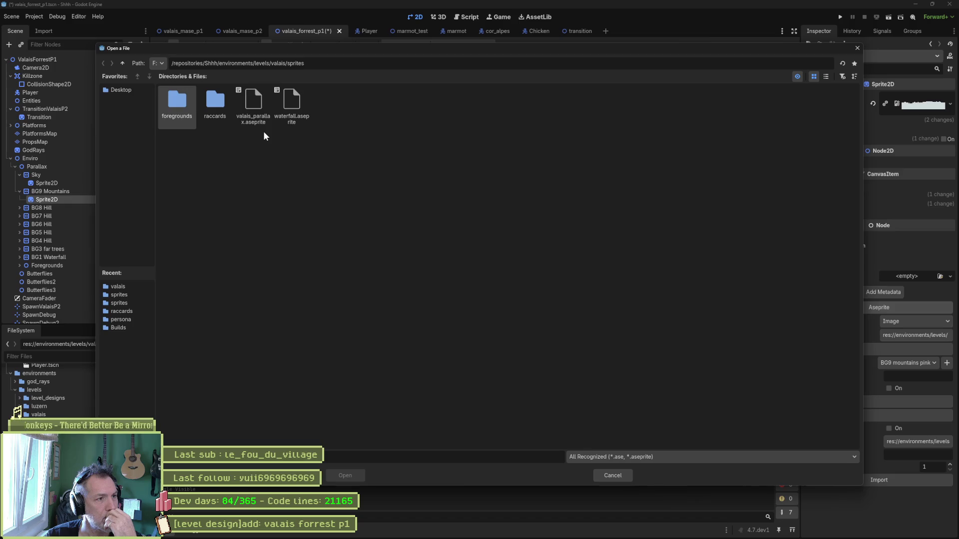
{"action": "left_click", "coordinate": [122, 63]}
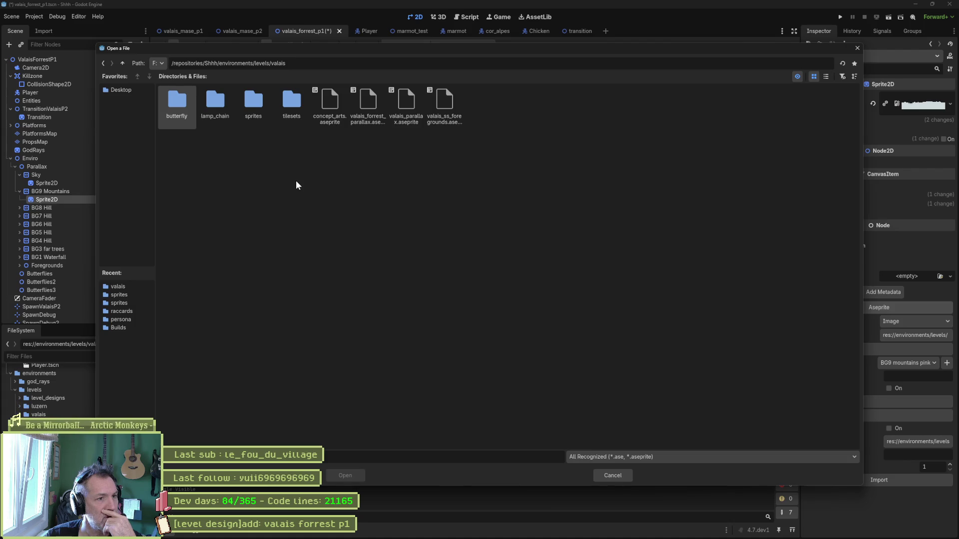
{"action": "left_click", "coordinate": [368, 106]}
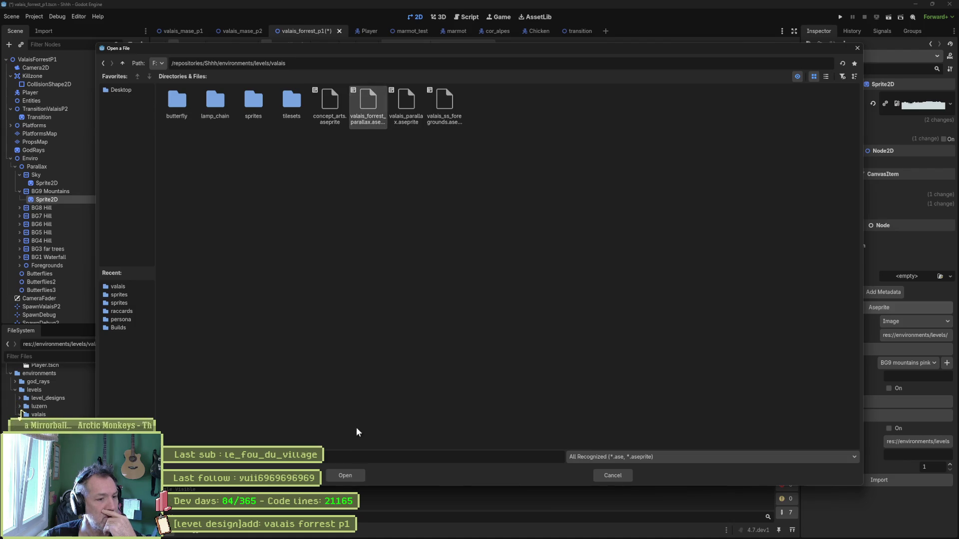
{"action": "left_click", "coordinate": [343, 475]}
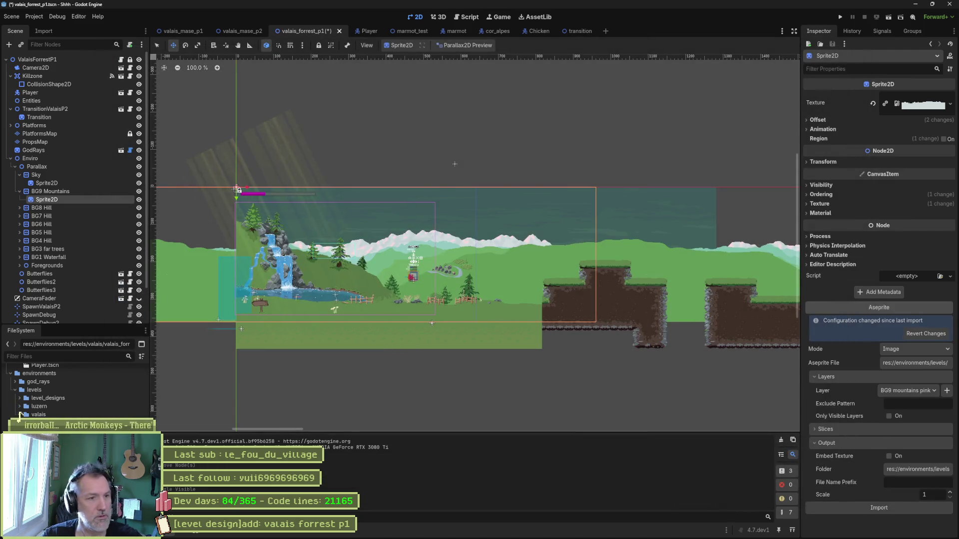
Reimport the mountains sprite as the BG9 mountains pink layer and delete hills BG8 to BG4.
{"action": "left_click", "coordinate": [913, 509]}
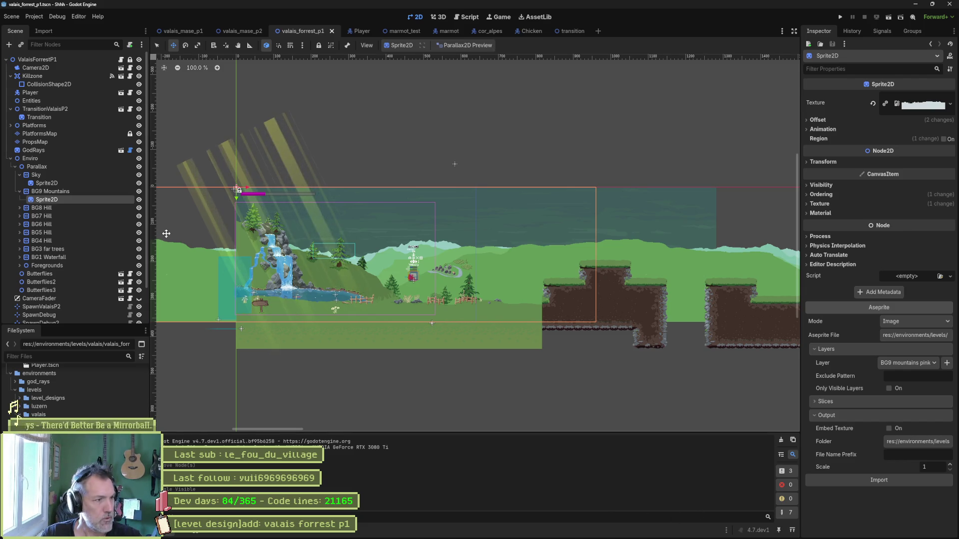
{"action": "left_click", "coordinate": [95, 209]}
{"action": "left_click", "coordinate": [83, 240], "text": "shift"}
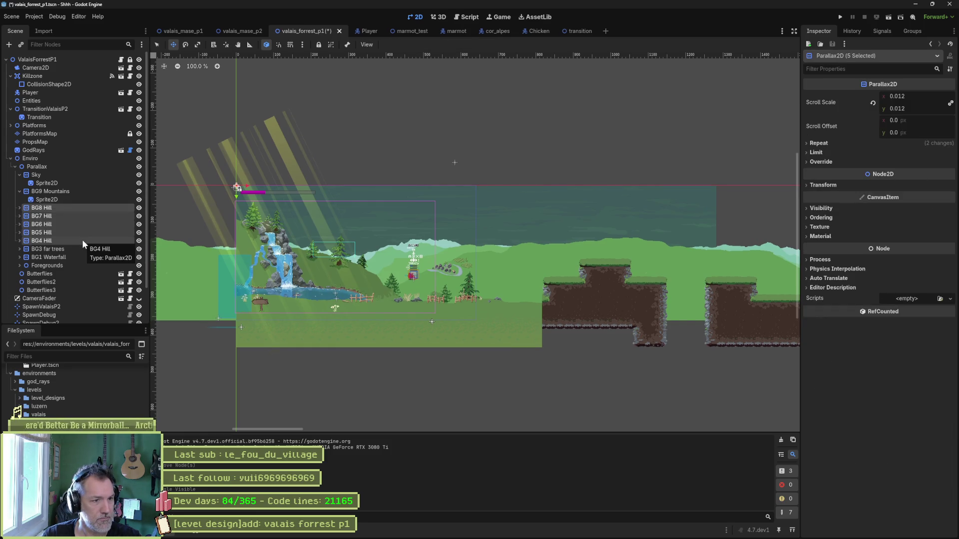
{"action": "key", "text": "Delete"}
{"action": "key", "text": "Return"}
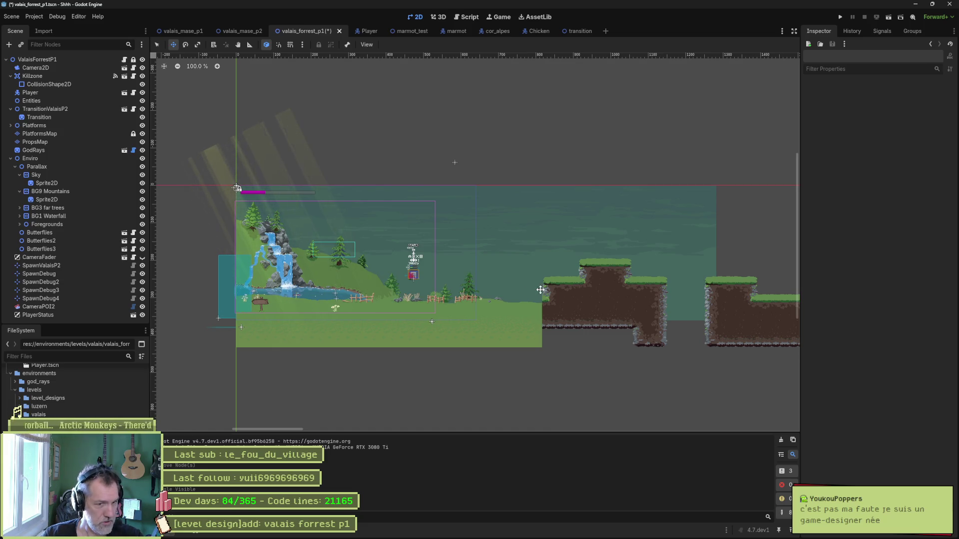
{"action": "left_click", "coordinate": [118, 199]}
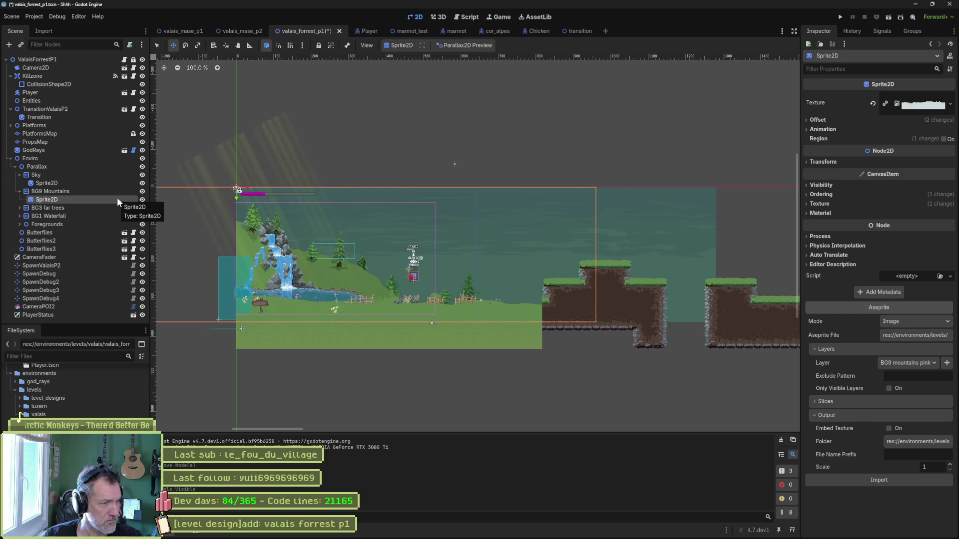
Confirm the mountains sprite's Ordering Z Index is -10, then return to the Aseprite artwork.
{"action": "mouse_move", "coordinate": [460, 203]}
{"action": "left_mouse_down"}
{"action": "mouse_move", "coordinate": [529, 158]}
{"action": "mouse_move", "coordinate": [718, 195]}
{"action": "left_mouse_up"}
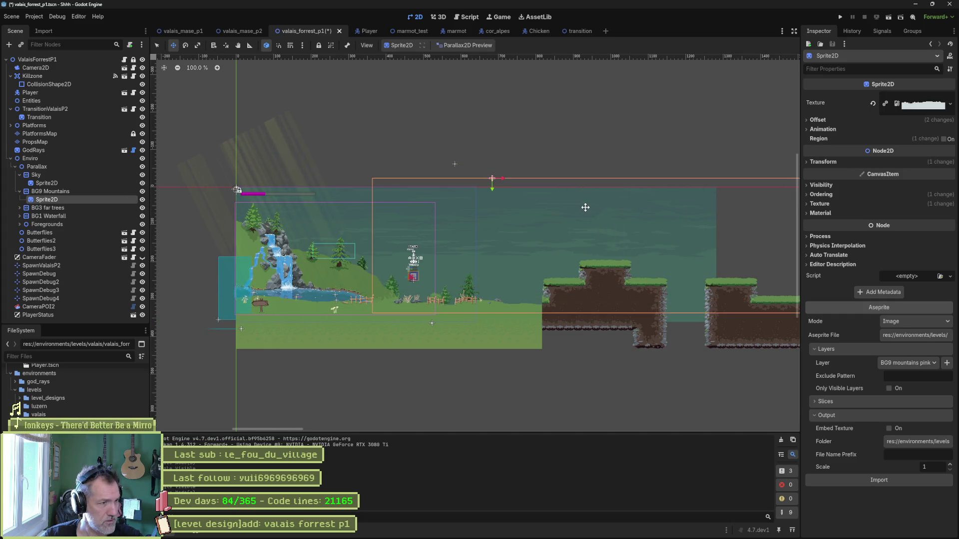
{"action": "key", "text": "ctrl+z"}
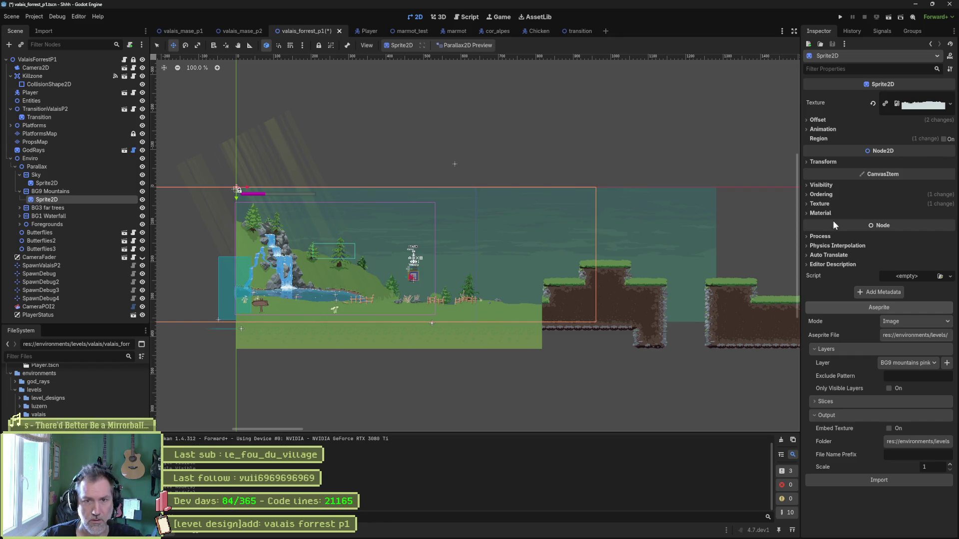
{"action": "left_click", "coordinate": [831, 195]}
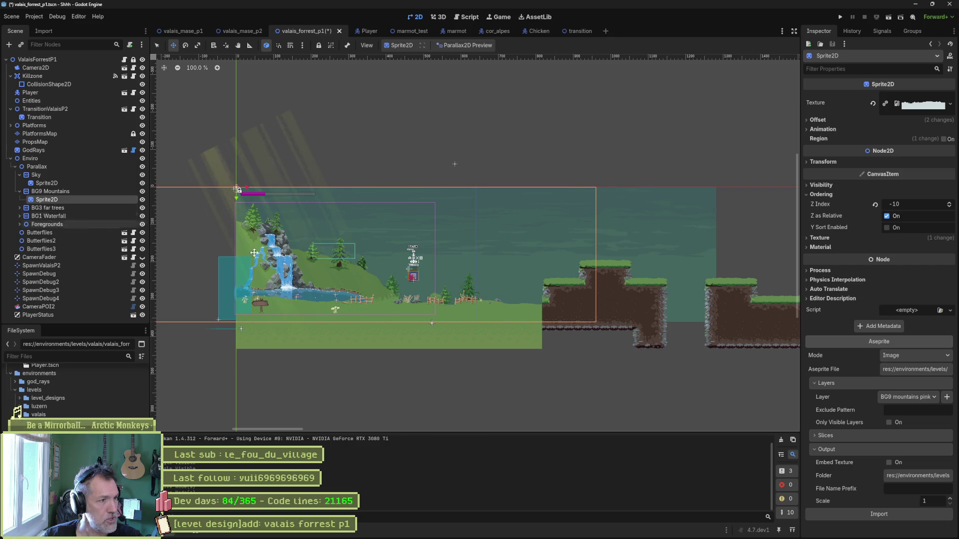
{"action": "mouse_move", "coordinate": [75, 538]}
{"action": "left_click", "coordinate": [521, 530]}
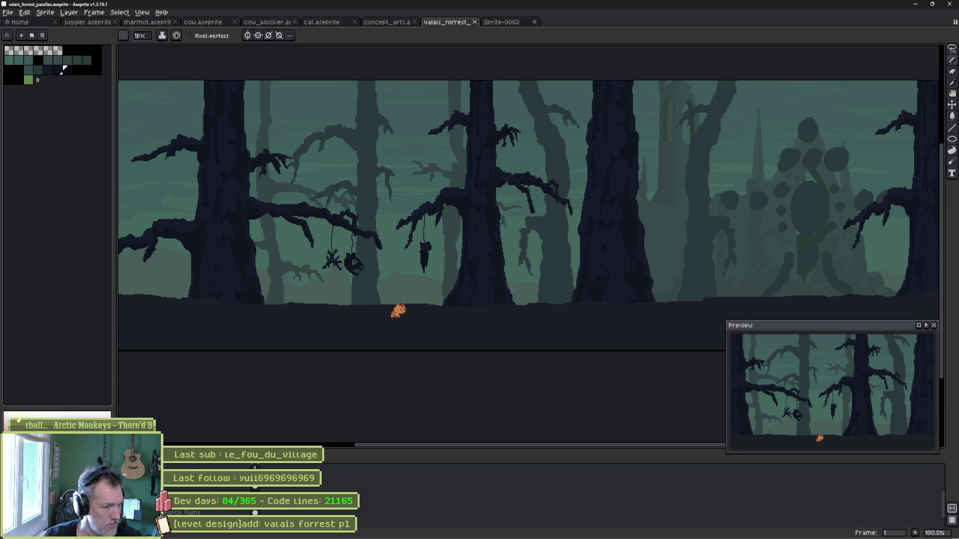
Rename the Godot node BG9 Mountains to BG4 Mountains, matching the Aseprite layer name.
{"action": "left_click", "coordinate": [216, 514]}
{"action": "double_click", "coordinate": [216, 514]}
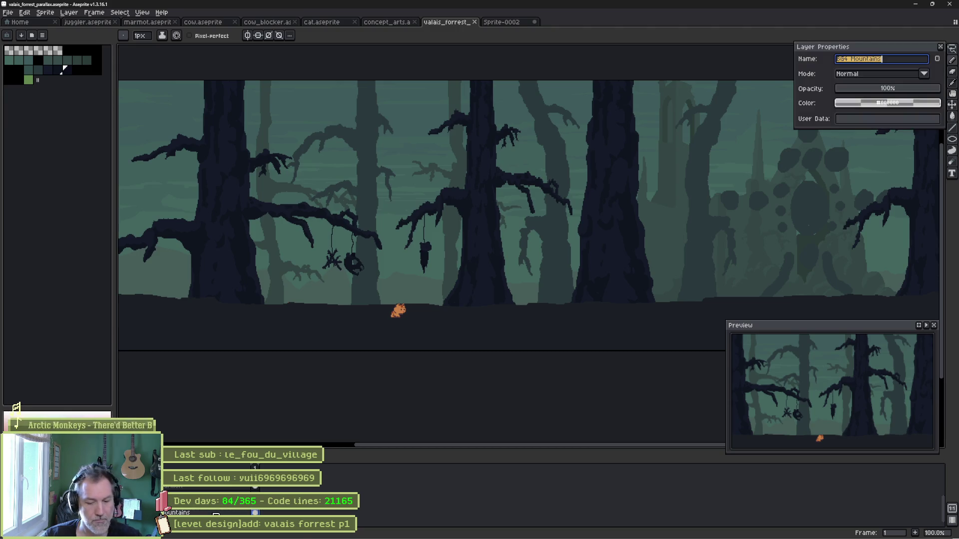
{"action": "key", "text": "alt+Tab"}
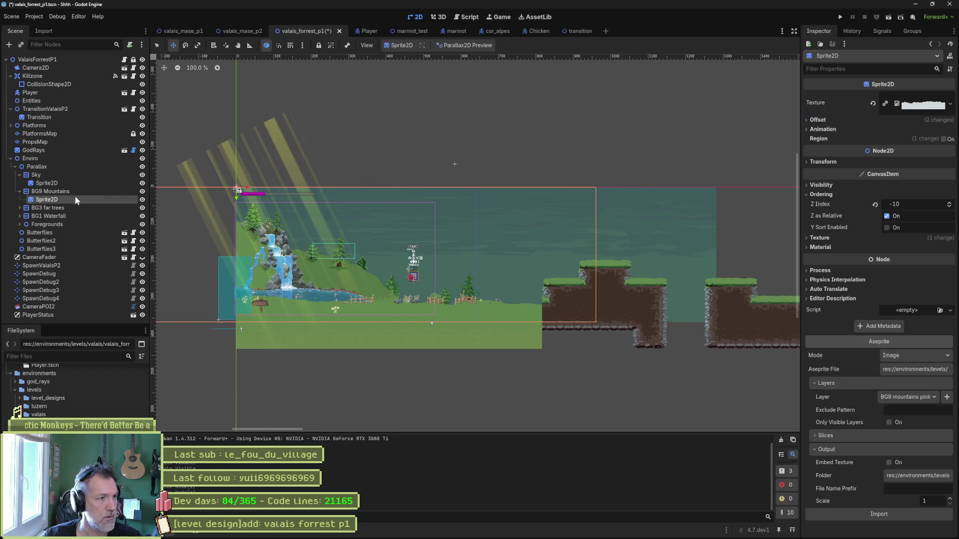
{"action": "left_click", "coordinate": [73, 192]}
{"action": "left_click", "coordinate": [76, 192]}
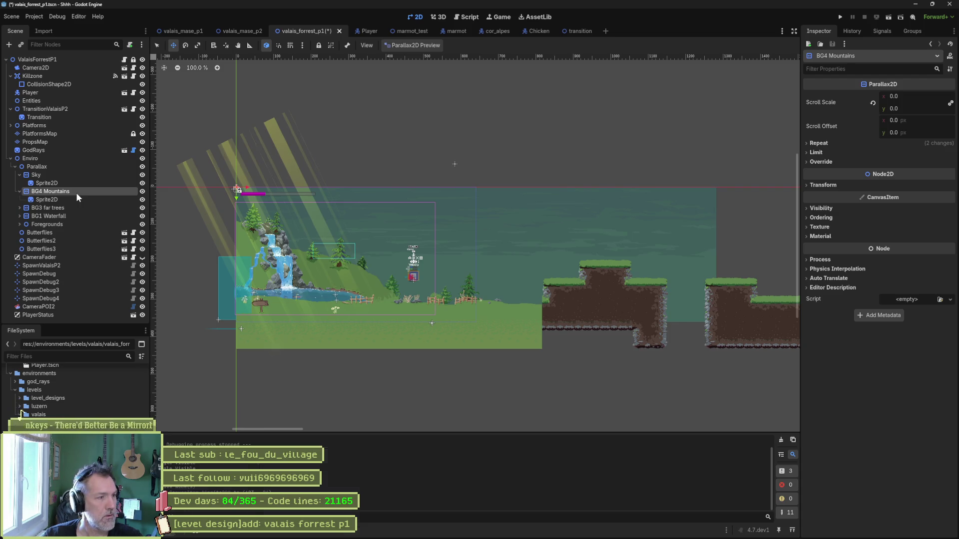
{"action": "key", "text": "alt+Tab"}
{"action": "scroll", "coordinate": [218, 512], "scroll_direction": "down", "scroll_amount": 2}
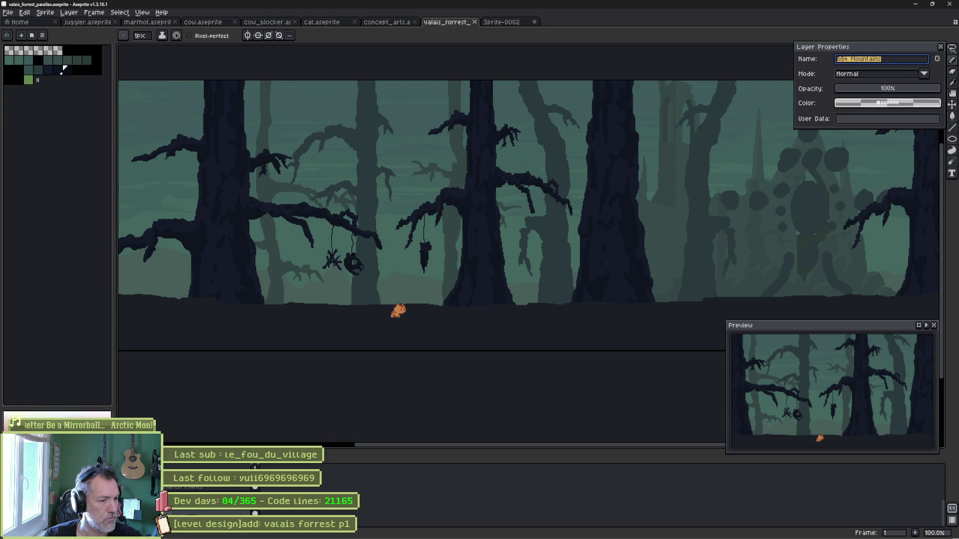
{"action": "key", "text": "alt+Tab"}
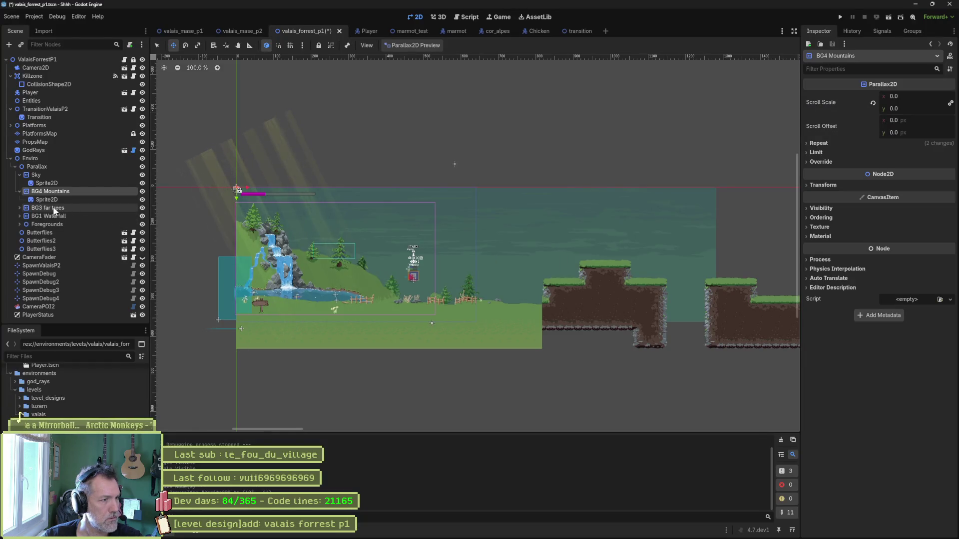
{"action": "key", "text": "alt+Tab"}
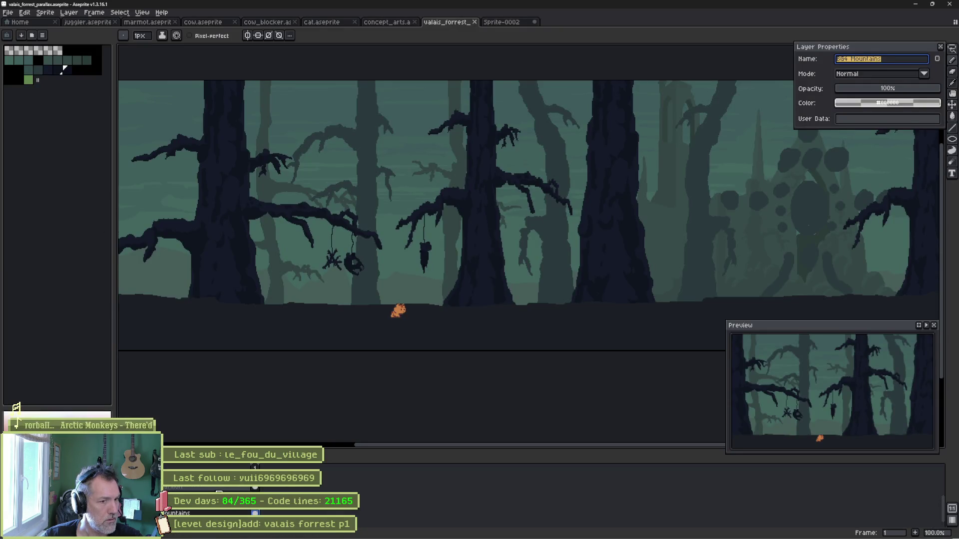
{"action": "key", "text": "alt+Tab"}
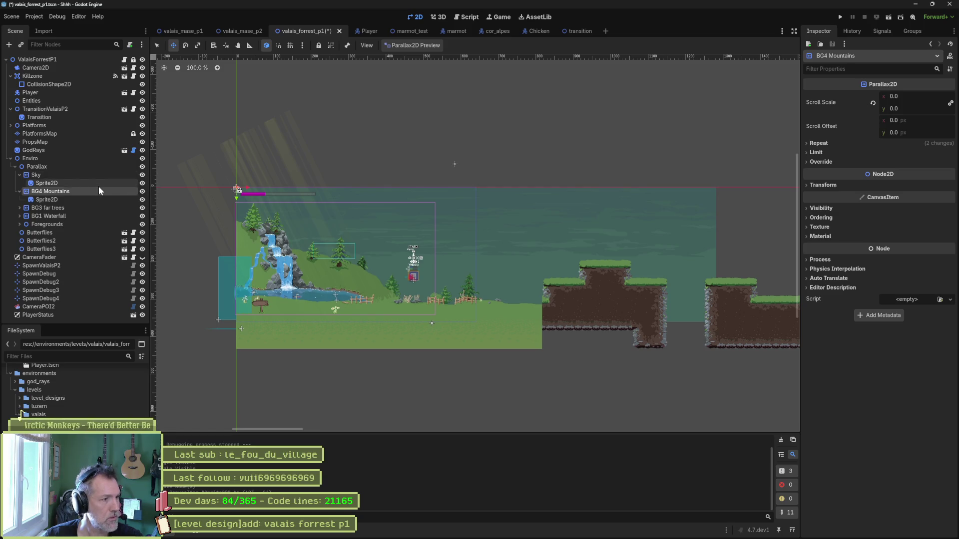
{"action": "key", "text": "alt+Tab"}
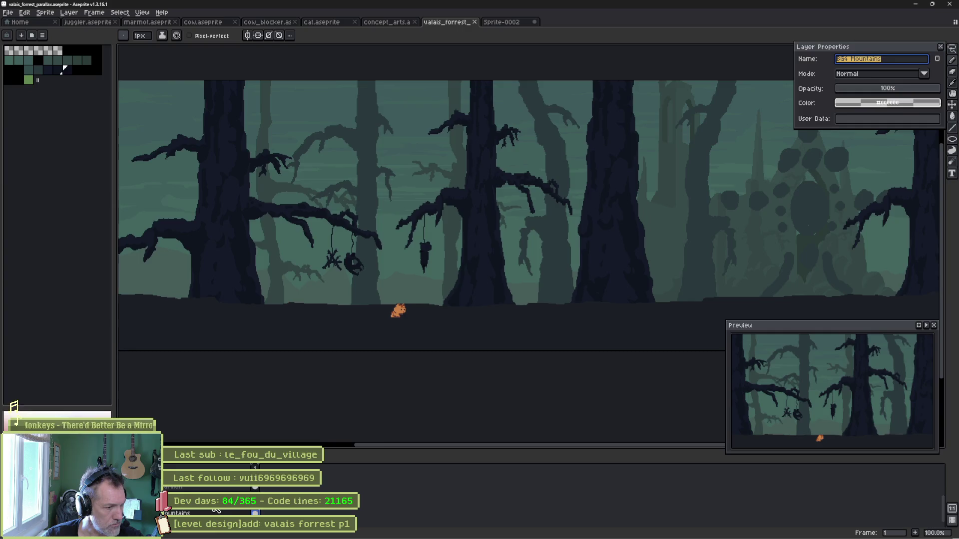
{"action": "key", "text": "alt+Tab"}
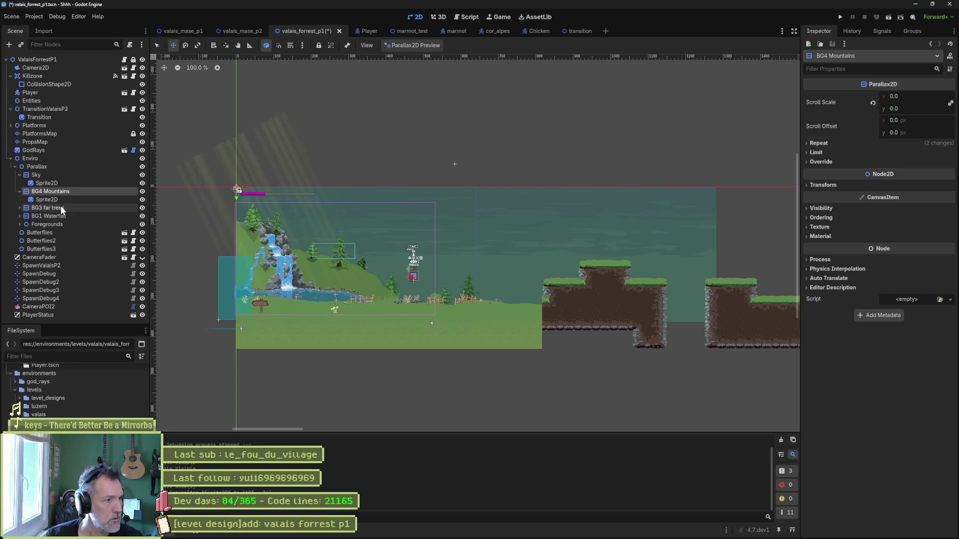
Rename the BG3 far trees node to BG4 Church Ruins and select its child sprite.
{"action": "left_click", "coordinate": [61, 208]}
{"action": "key", "text": "alt+Tab"}
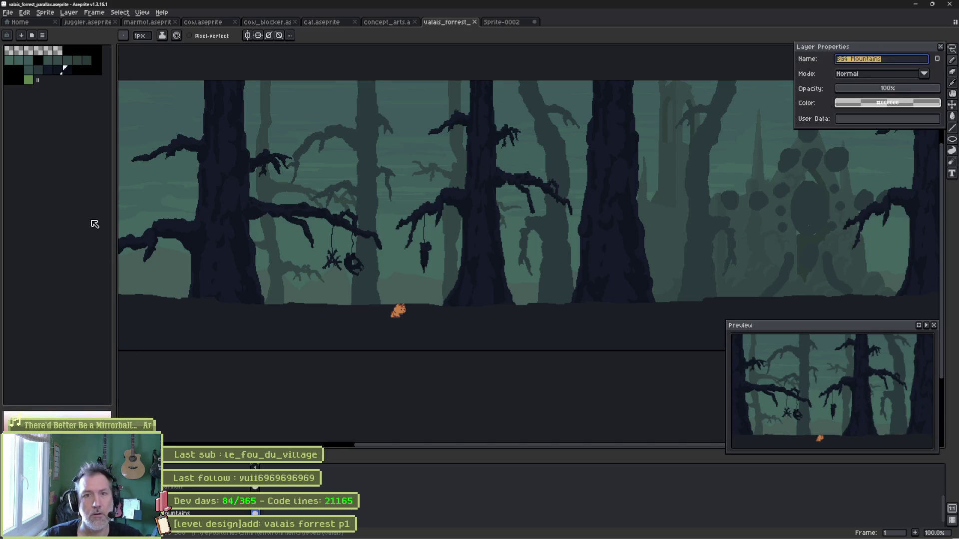
{"action": "type", "text": "BG4 Church Ruins"}
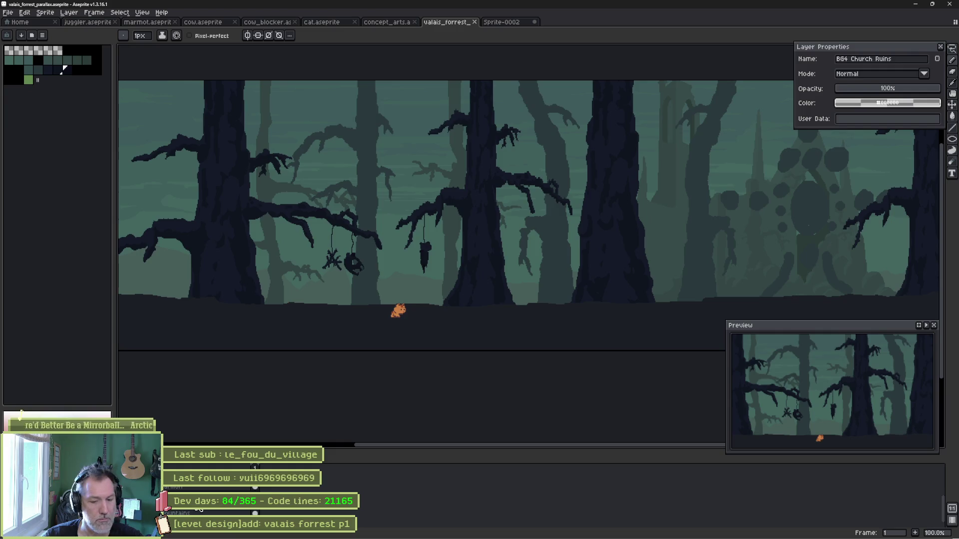
{"action": "key", "text": "ctrl+a"}
{"action": "key", "text": "ctrl+c"}
{"action": "key", "text": "alt+Tab"}
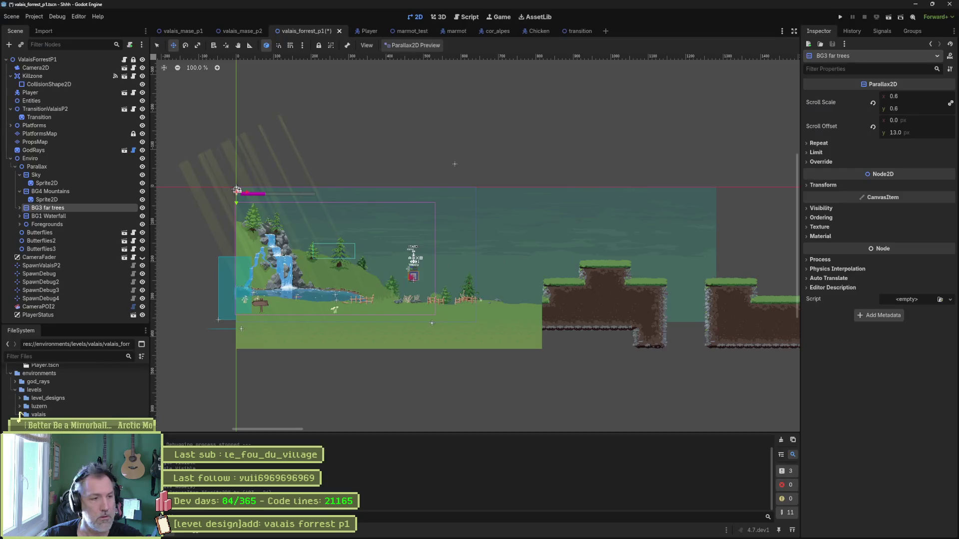
{"action": "double_click", "coordinate": [72, 209]}
{"action": "key", "text": "ctrl+v"}
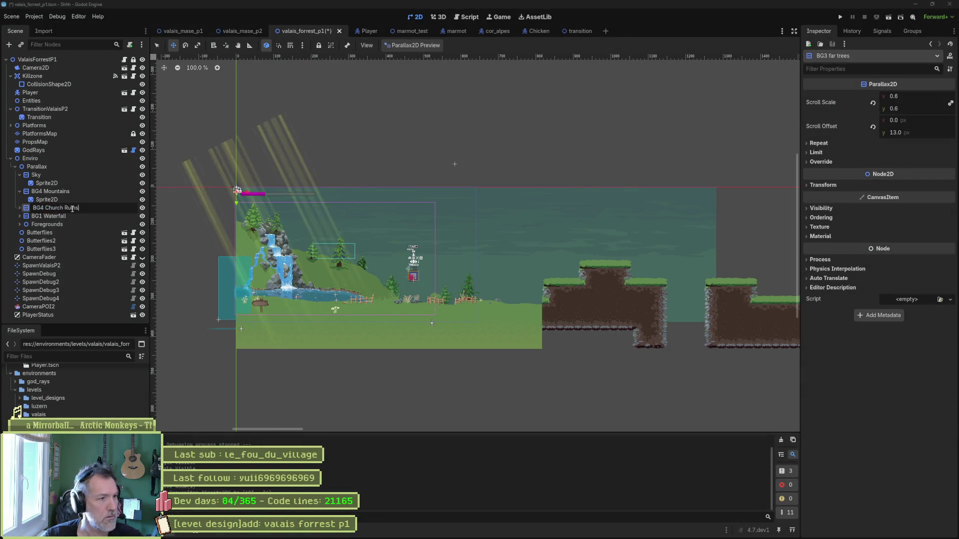
{"action": "key", "text": "Return"}
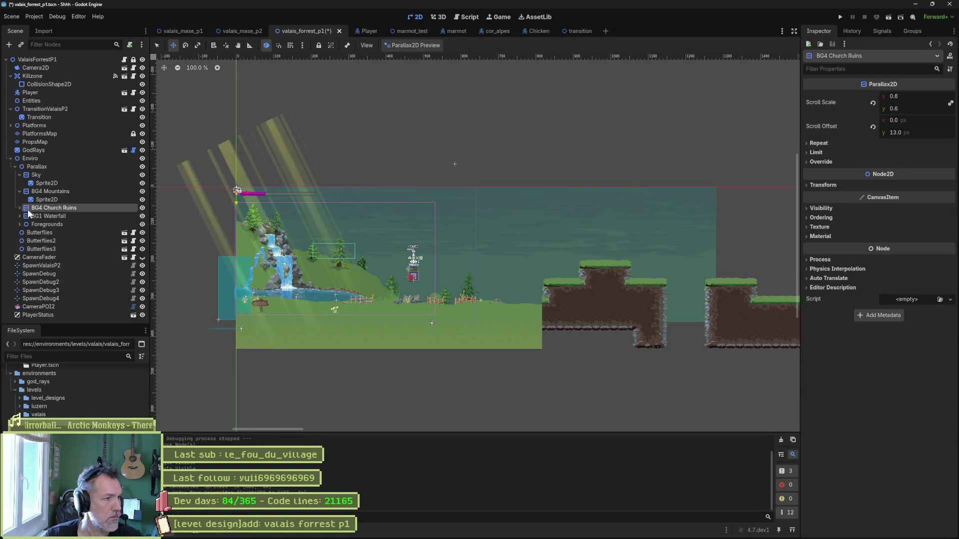
{"action": "left_click", "coordinate": [20, 207]}
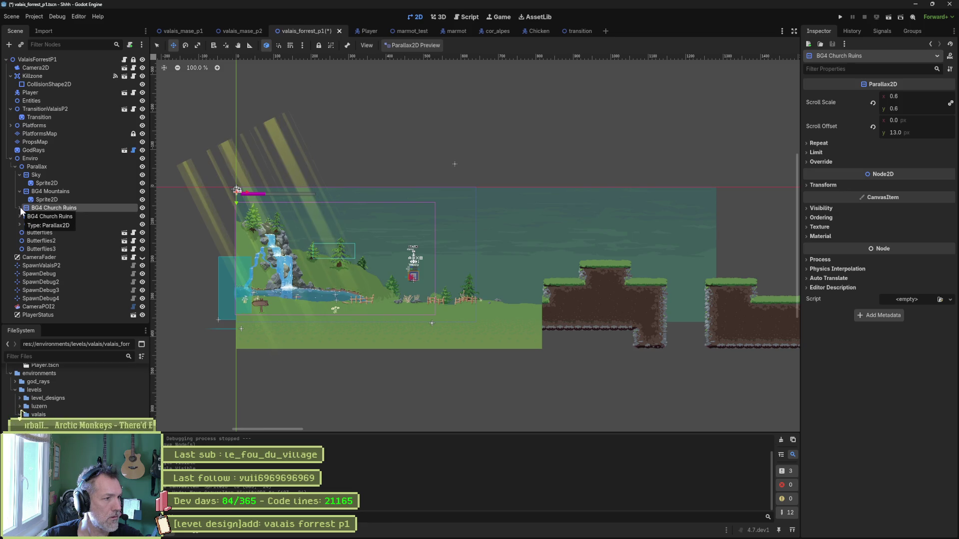
{"action": "left_click", "coordinate": [43, 214]}
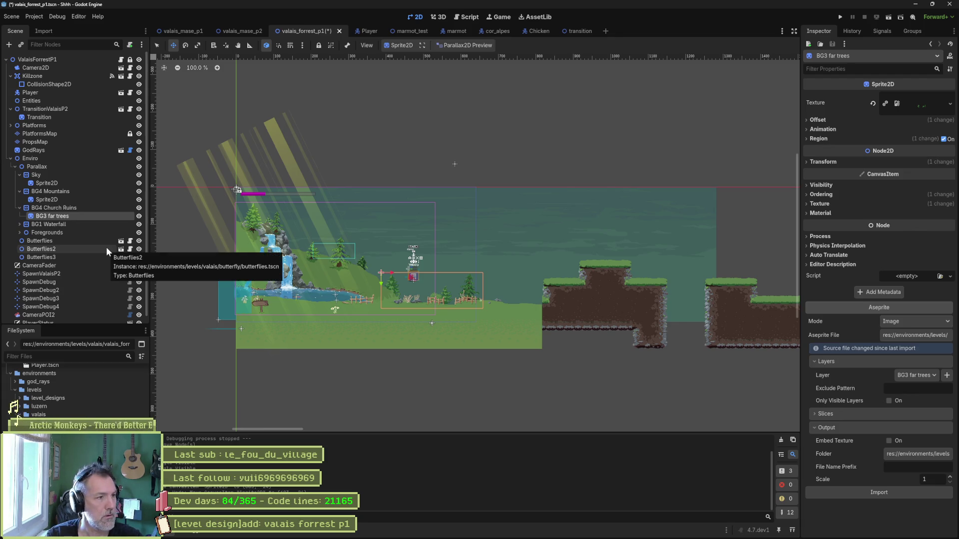
Restore the sprite's name to Sprite2D and reimport it from valais_forrest_parallax.aseprite.
{"action": "key", "text": "ctrl+z"}
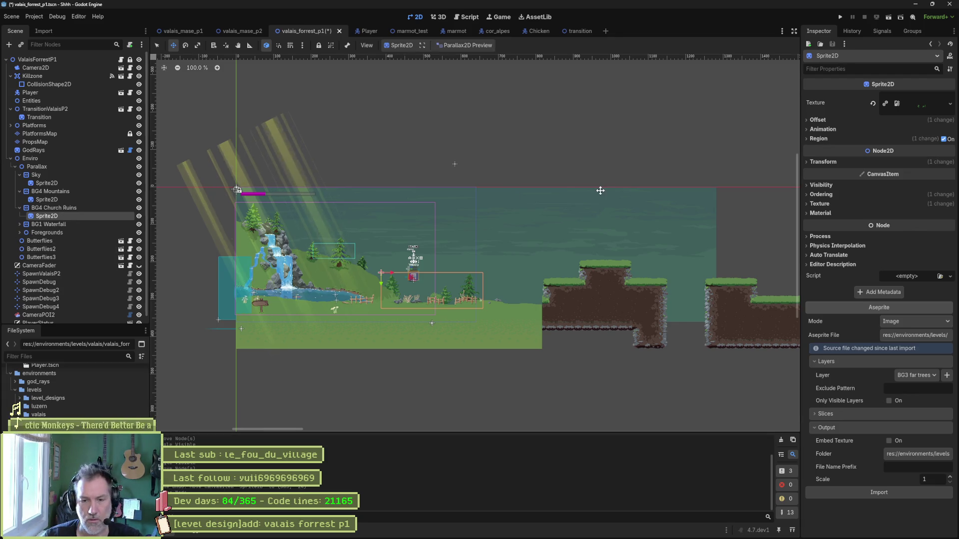
{"action": "left_click", "coordinate": [903, 491]}
{"action": "left_click", "coordinate": [891, 479]}
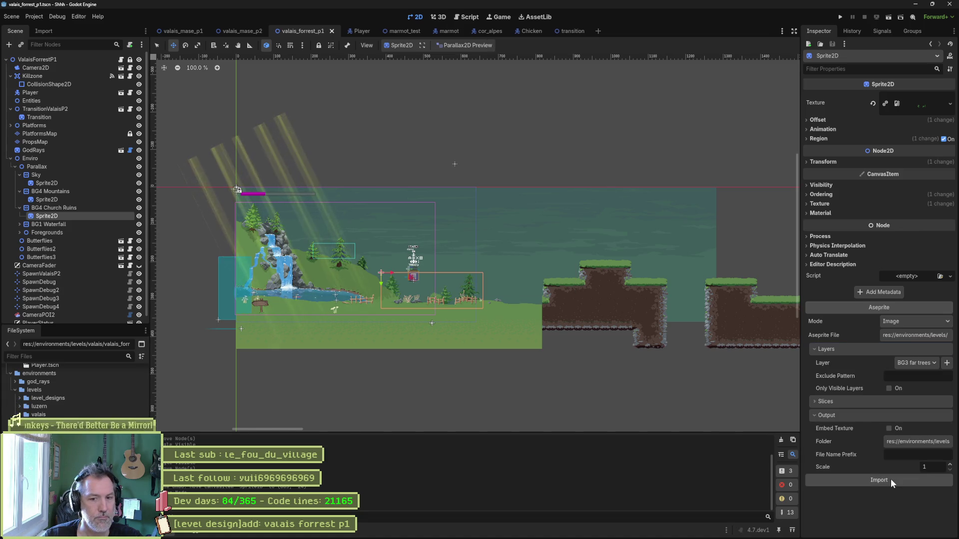
{"action": "left_click", "coordinate": [906, 334]}
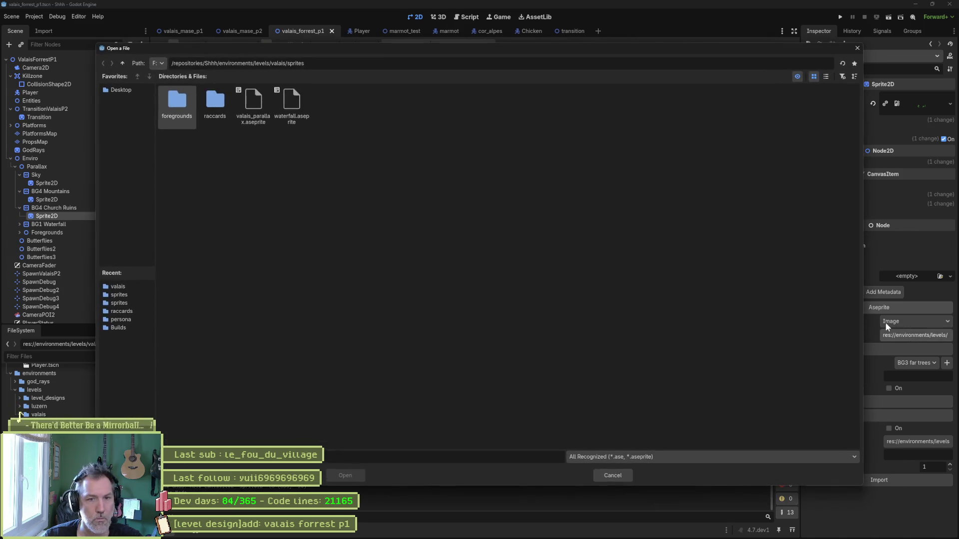
{"action": "left_click", "coordinate": [122, 63]}
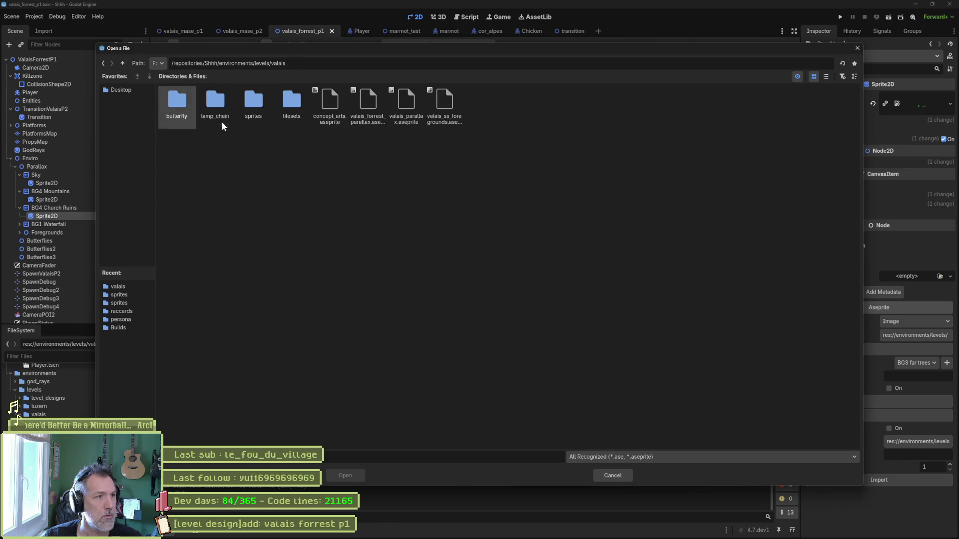
{"action": "double_click", "coordinate": [377, 97]}
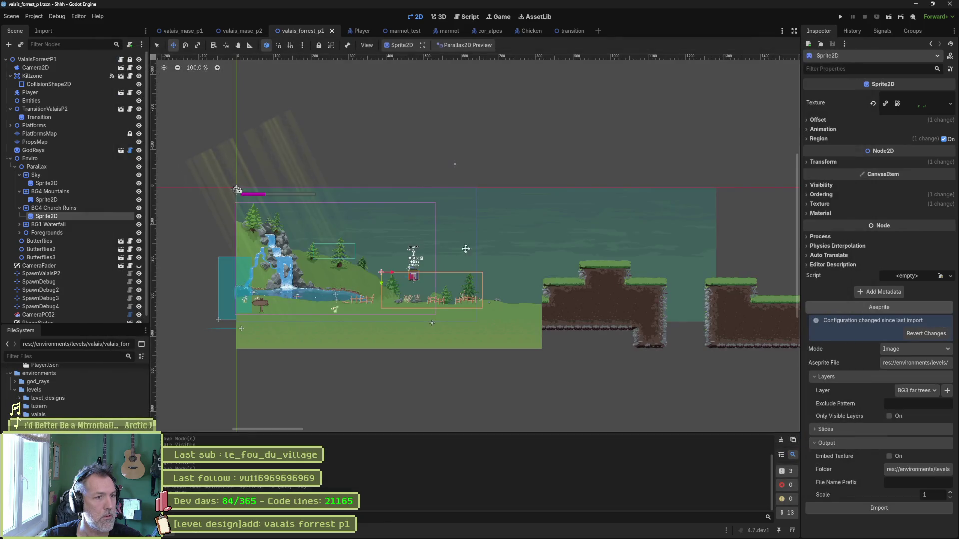
{"action": "left_click", "coordinate": [877, 508]}
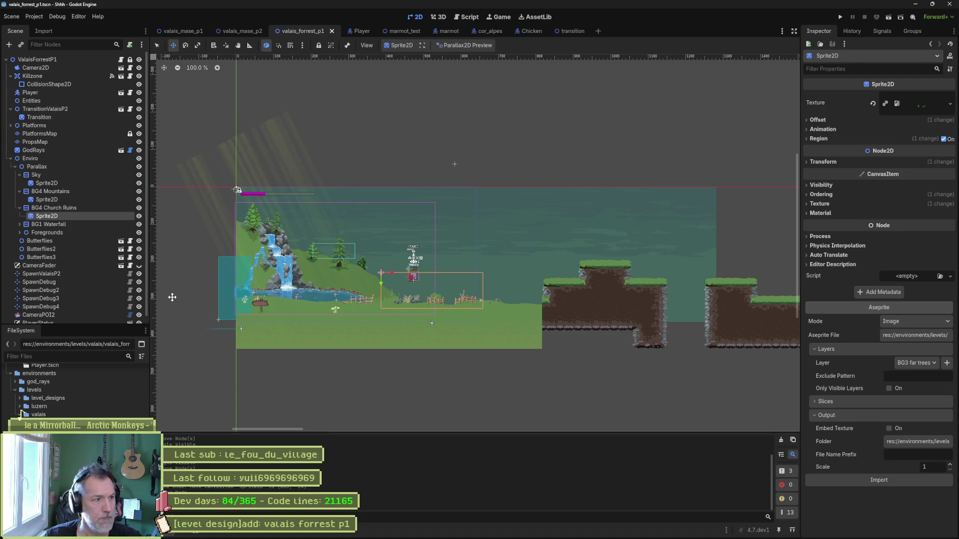
Delete the BG1 Waterfall parallax layer and its children from the level.
{"action": "left_click", "coordinate": [138, 224]}
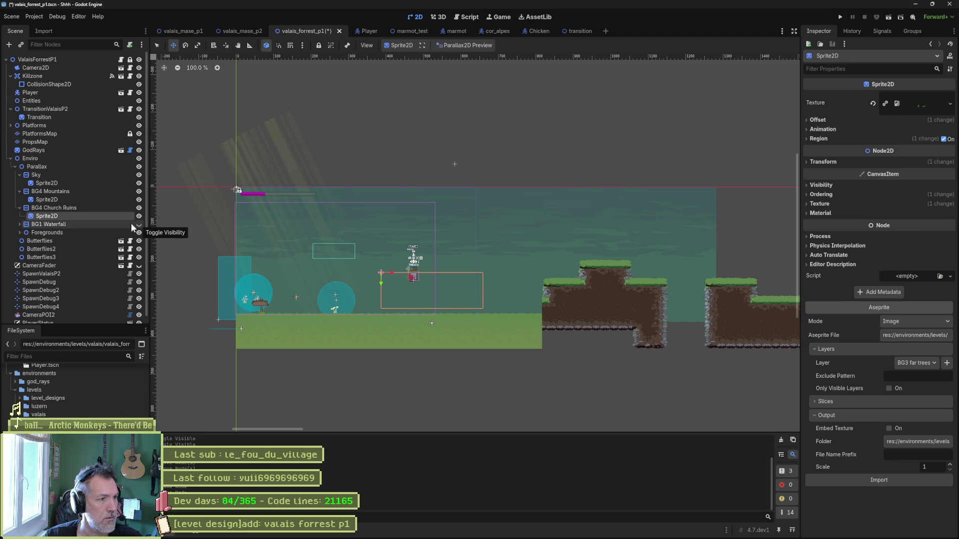
{"action": "left_click", "coordinate": [58, 224]}
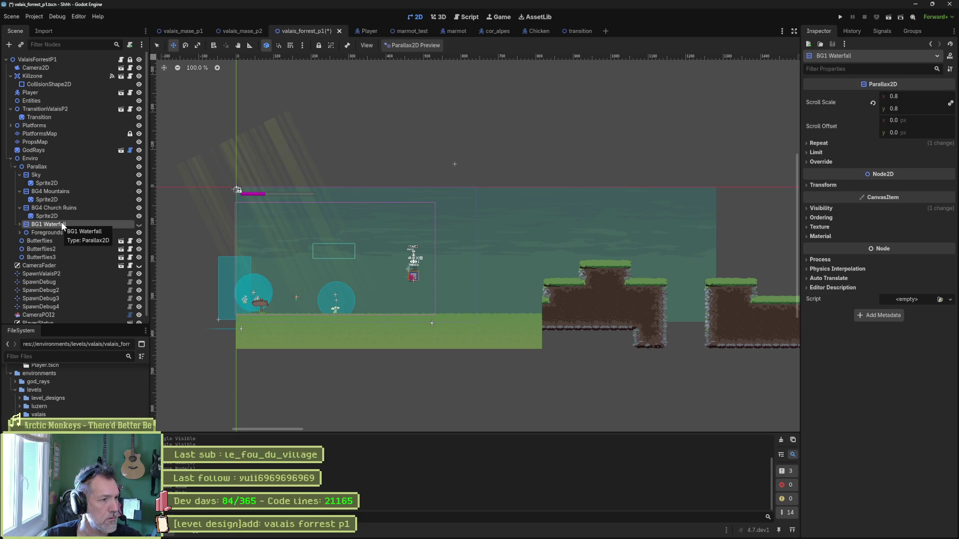
{"action": "key", "text": "Delete"}
{"action": "key", "text": "Return"}
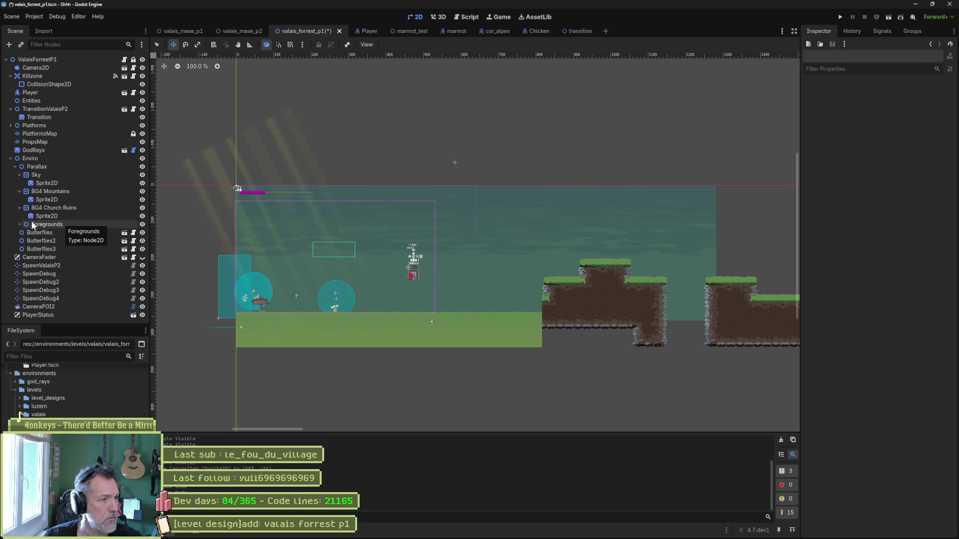
{"action": "left_click", "coordinate": [95, 215]}
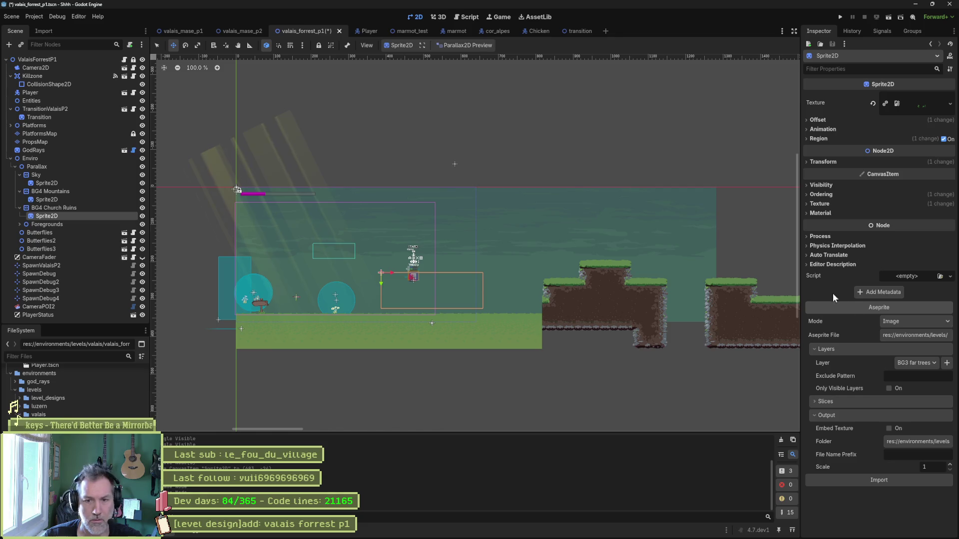
Set the Church Ruins sprite to import the BG4 Church Ruins layer and reimport it.
{"action": "left_click", "coordinate": [899, 349]}
{"action": "left_click", "coordinate": [899, 349]}
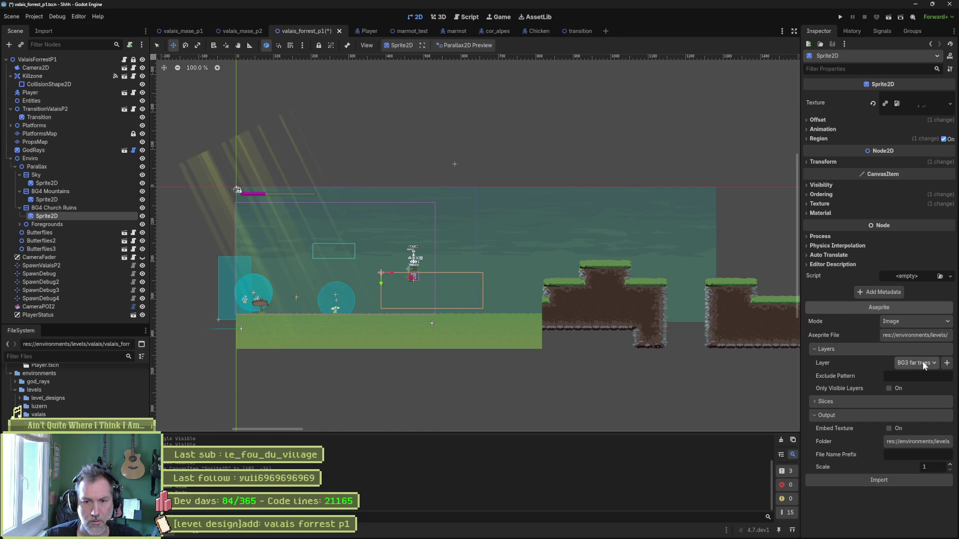
{"action": "left_click", "coordinate": [922, 361]}
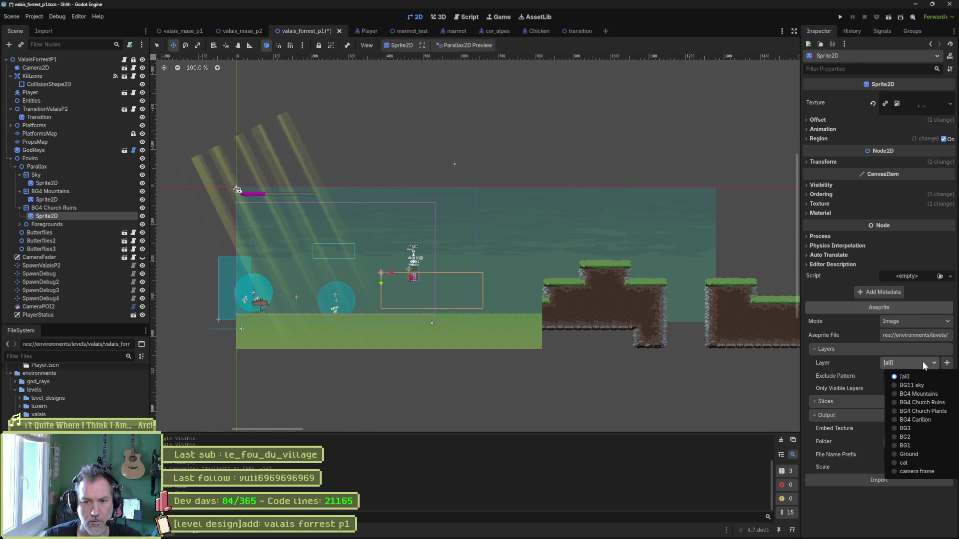
{"action": "left_click", "coordinate": [924, 402]}
{"action": "left_click", "coordinate": [890, 505]}
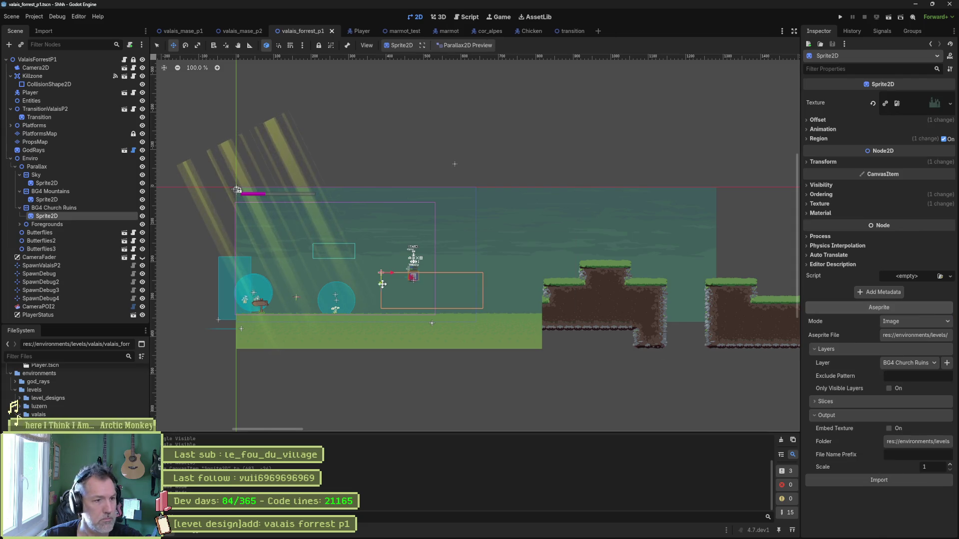
Switch the Mountains sprite to the BG4 Mountains layer and reimport it, then reimport the ruins sprite.
{"action": "left_click", "coordinate": [84, 201]}
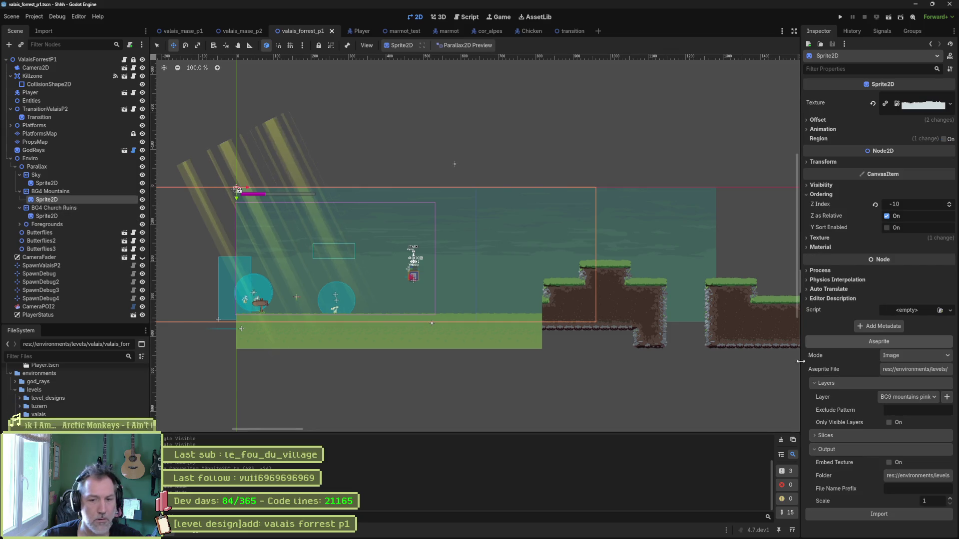
{"action": "left_click", "coordinate": [901, 398]}
{"action": "left_click", "coordinate": [921, 426]}
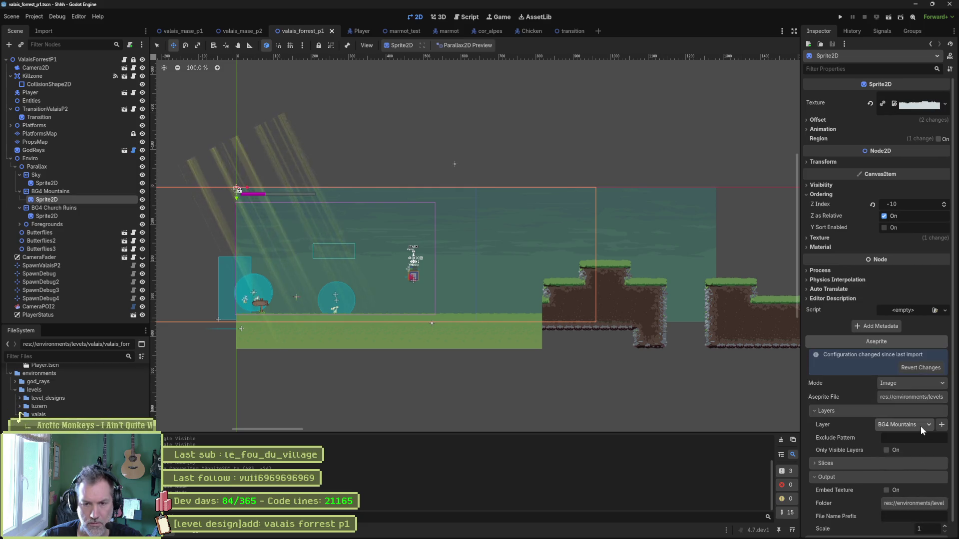
{"action": "scroll", "coordinate": [871, 486], "scroll_direction": "down", "scroll_amount": 2}
{"action": "left_click", "coordinate": [892, 527]}
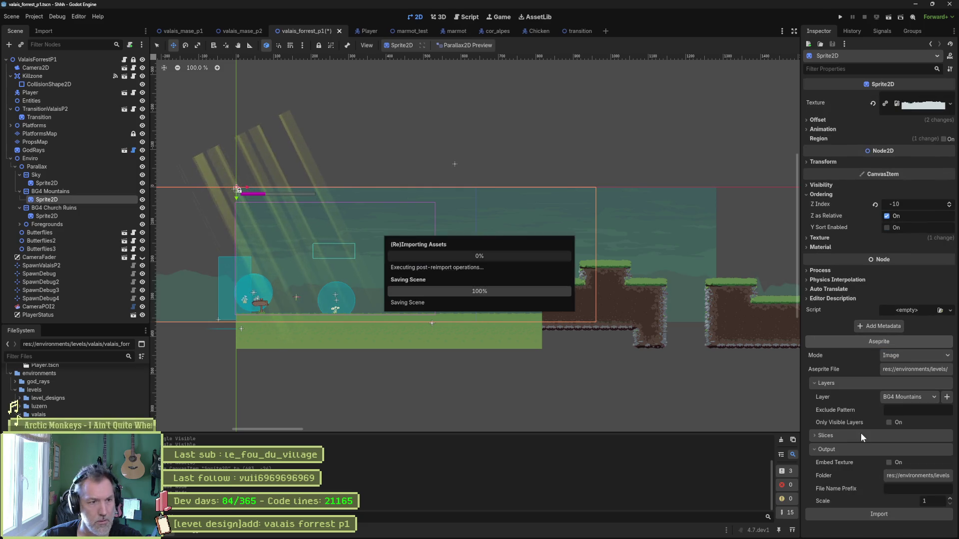
{"action": "left_click", "coordinate": [54, 217]}
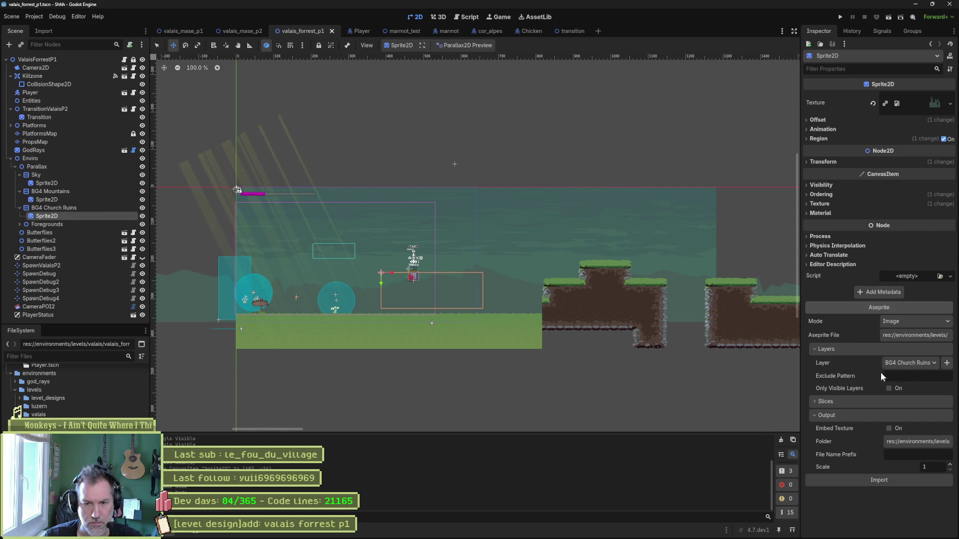
{"action": "left_click", "coordinate": [910, 479]}
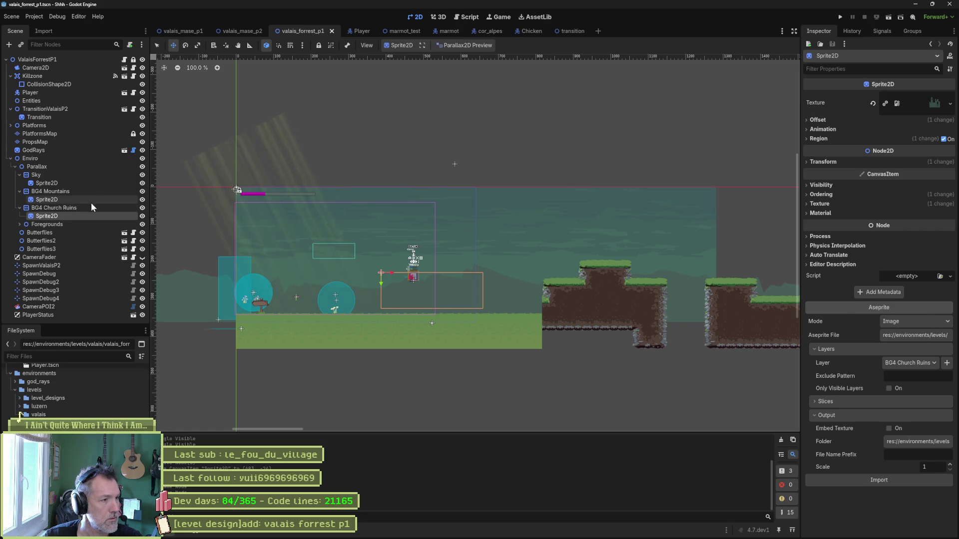
Hide and then reshow the Sky and BG4 Mountains backgrounds to check the ruins layer.
{"action": "left_click", "coordinate": [142, 175]}
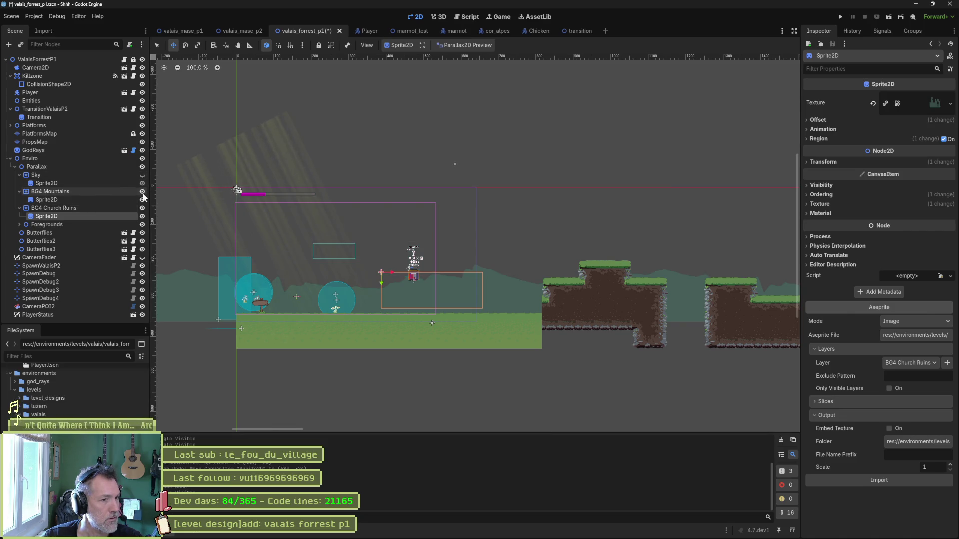
{"action": "left_click", "coordinate": [141, 192]}
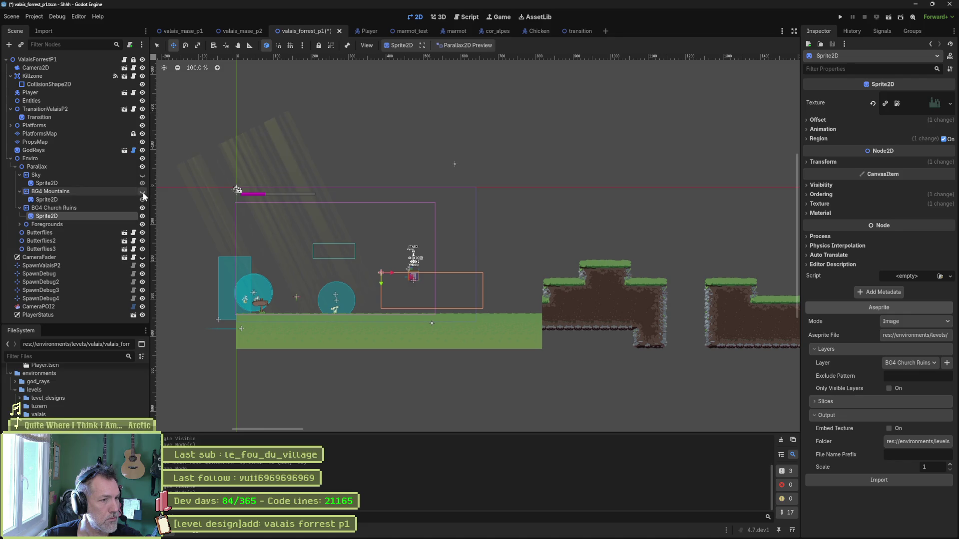
{"action": "left_click", "coordinate": [142, 191]}
{"action": "left_click", "coordinate": [142, 174]}
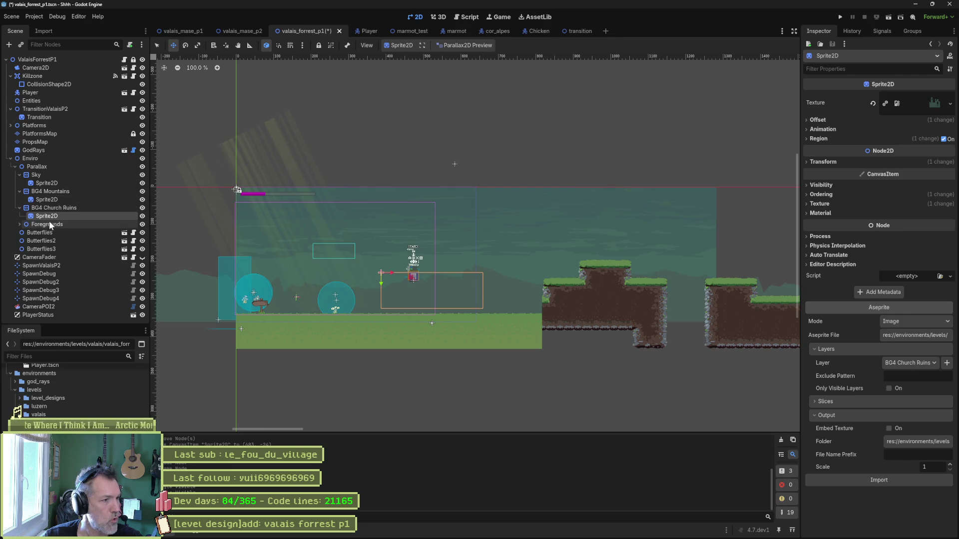
{"action": "key", "text": "alt+Tab"}
Enter 'BG4 Church Plants' as the Aseprite layer name, then return to the Godot level.
{"action": "type", "text": "BG4 Church Plants"}
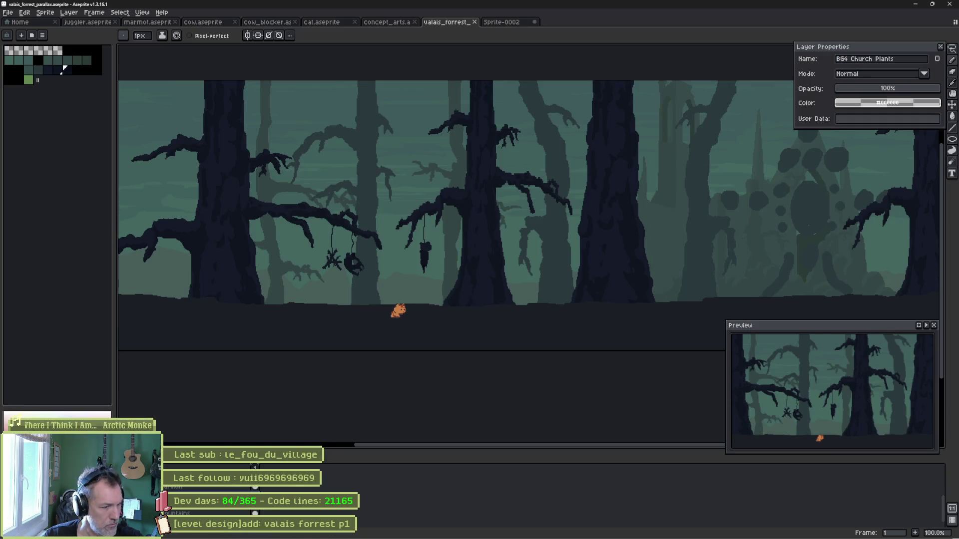
{"action": "triple_click", "coordinate": [907, 62]}
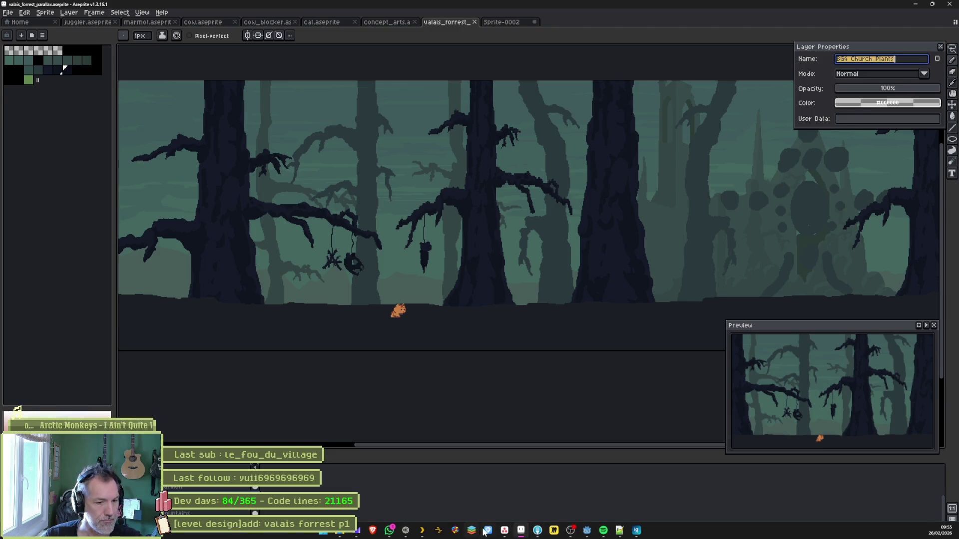
{"action": "mouse_move", "coordinate": [528, 535]}
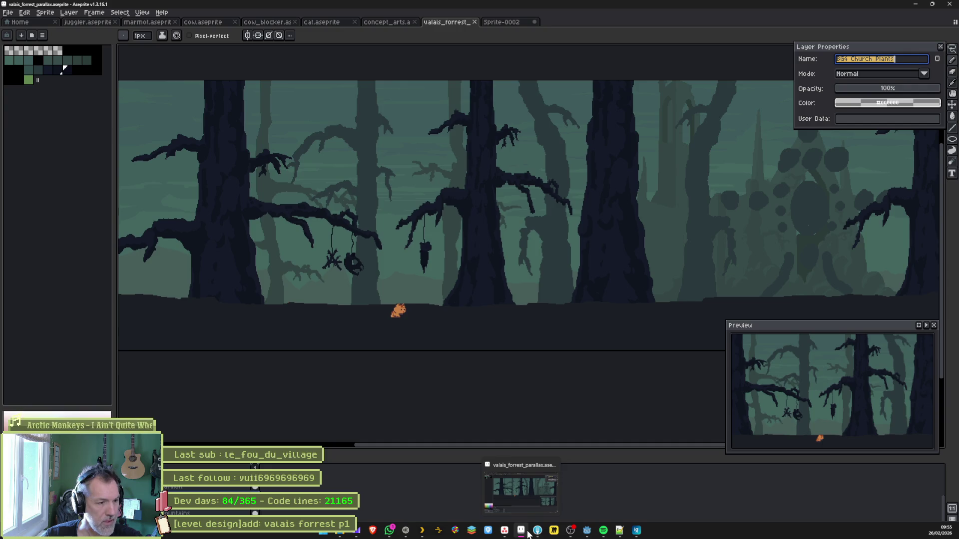
{"action": "left_click", "coordinate": [587, 532]}
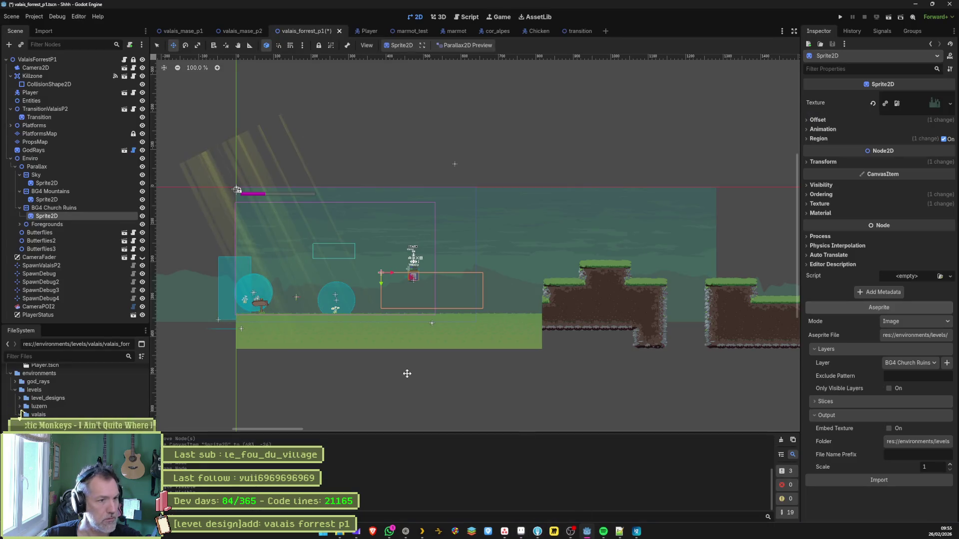
Duplicate the BG4 Church Ruins parallax layer and name the copy BG4 Church Plants.
{"action": "left_click", "coordinate": [69, 207]}
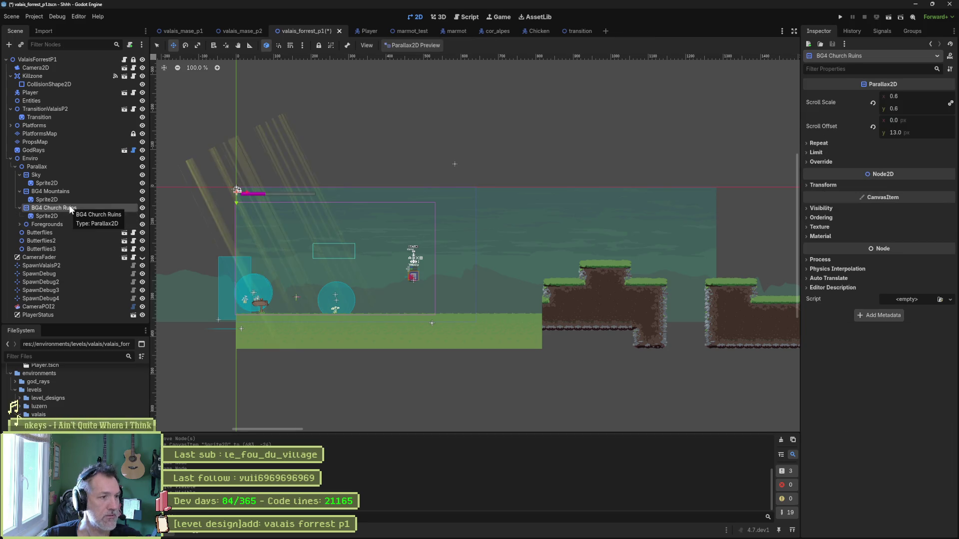
{"action": "key", "text": "ctrl+d"}
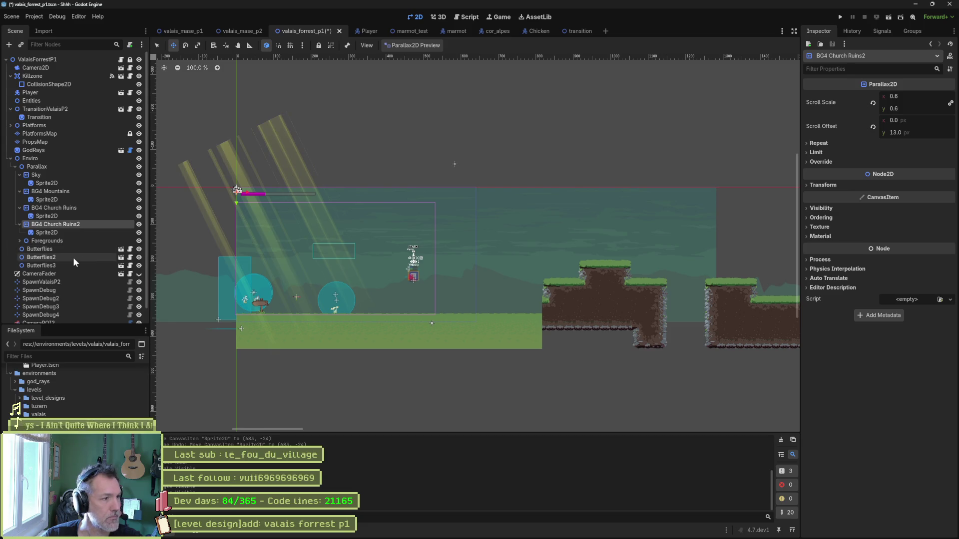
{"action": "key", "text": "F2"}
{"action": "type", "text": "BG4 Church Plants"}
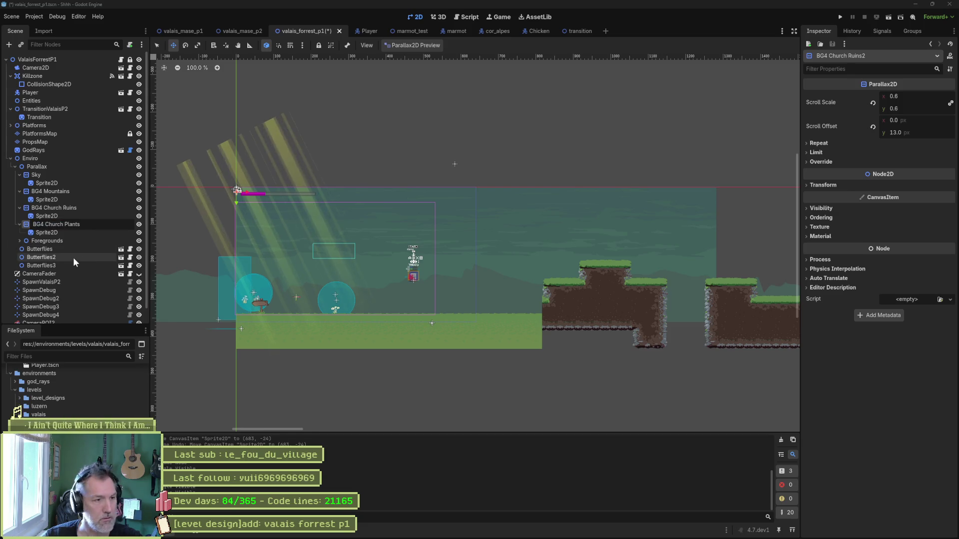
{"action": "key", "text": "Return"}
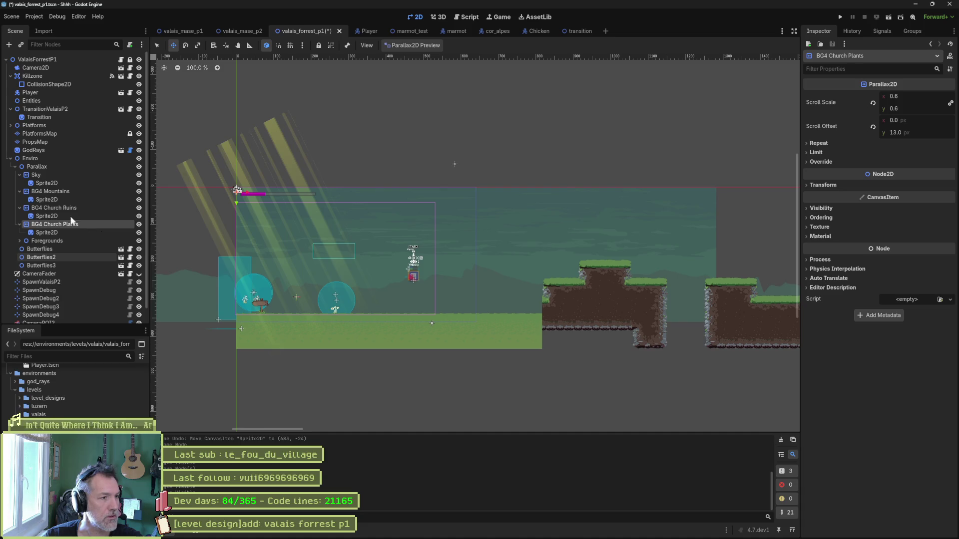
Set the new layer's Sprite2D to import the BG4 Church Plants Aseprite layer.
{"action": "left_click", "coordinate": [44, 233]}
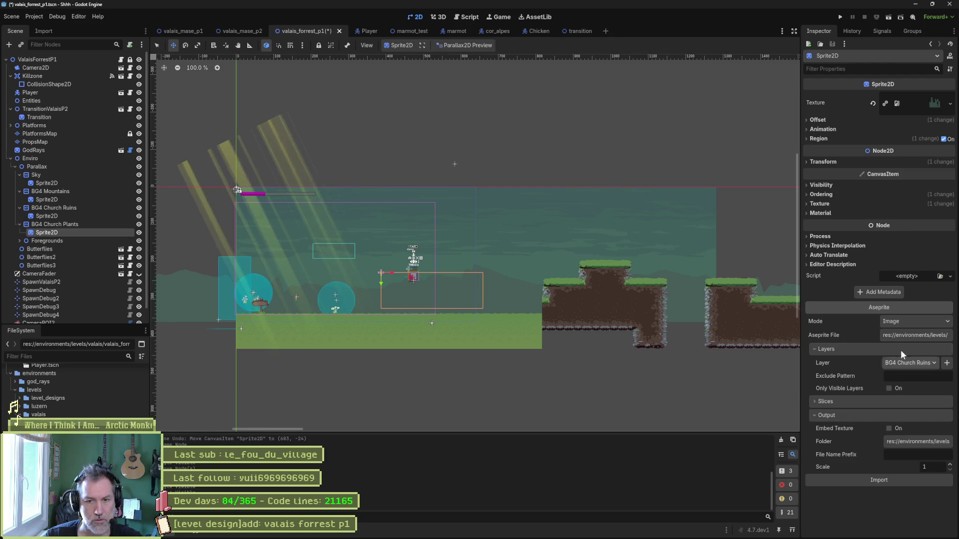
{"action": "left_click", "coordinate": [898, 481]}
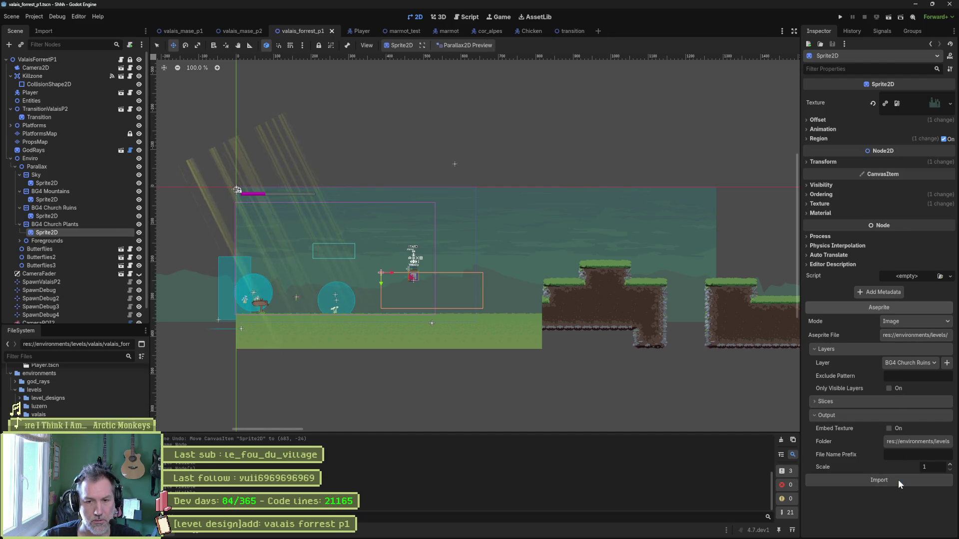
{"action": "left_click", "coordinate": [914, 362]}
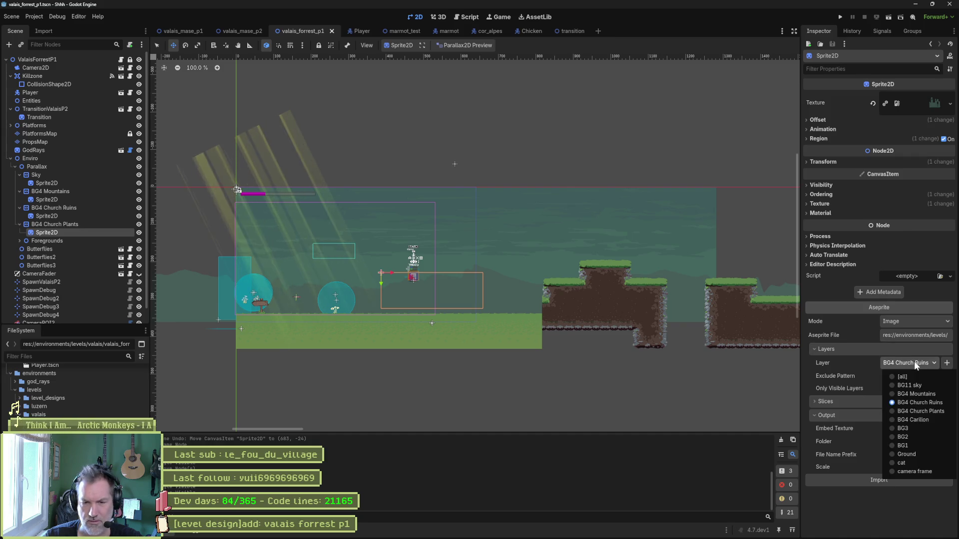
{"action": "left_click", "coordinate": [923, 410]}
{"action": "left_click", "coordinate": [890, 506]}
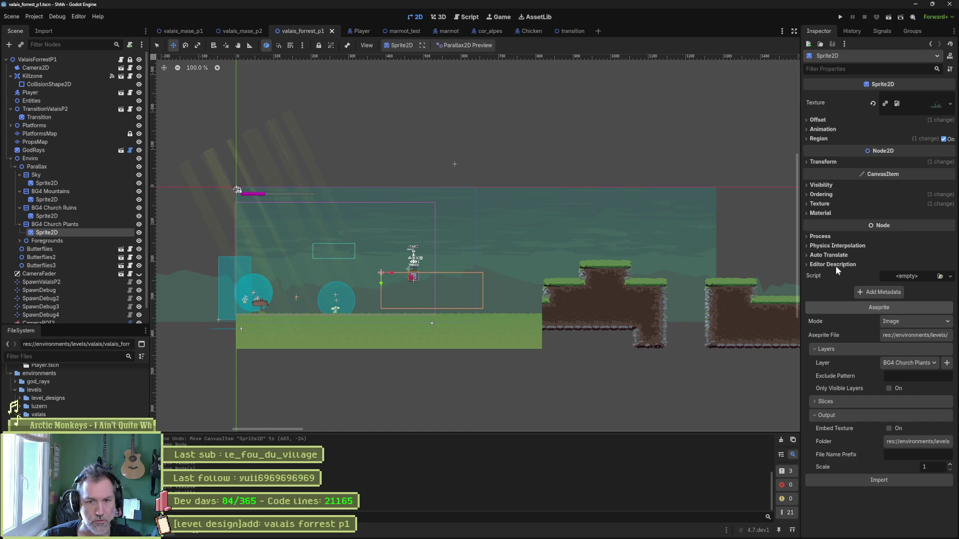
Adjust the sprite's Z Index under Ordering and turn off Region to see the full texture.
{"action": "left_click", "coordinate": [830, 195]}
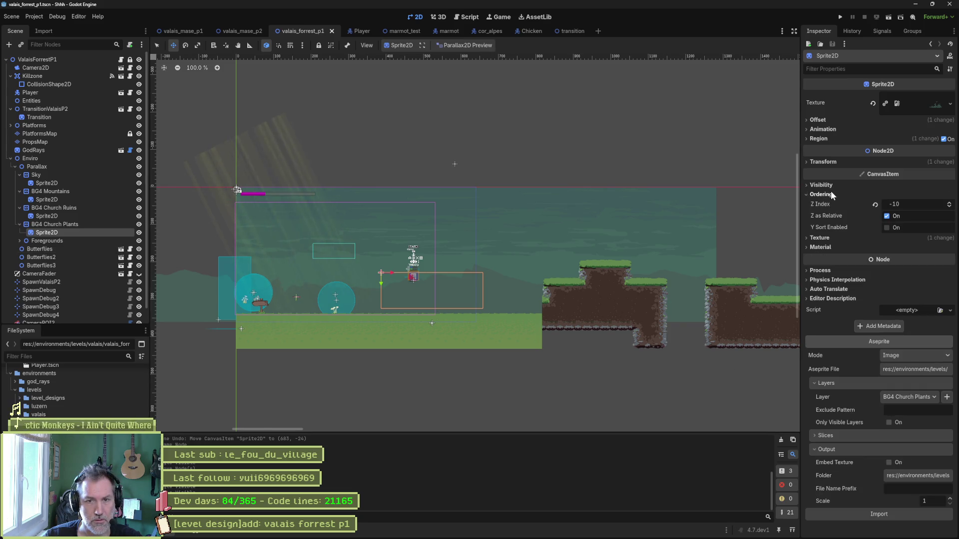
{"action": "left_click", "coordinate": [924, 203]}
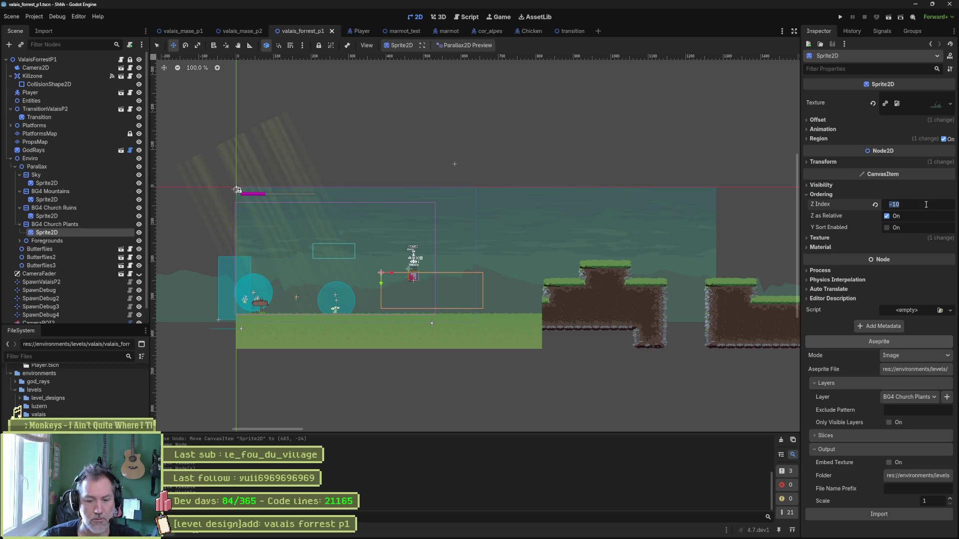
{"action": "type", "text": "0"}
{"action": "key", "text": "Return"}
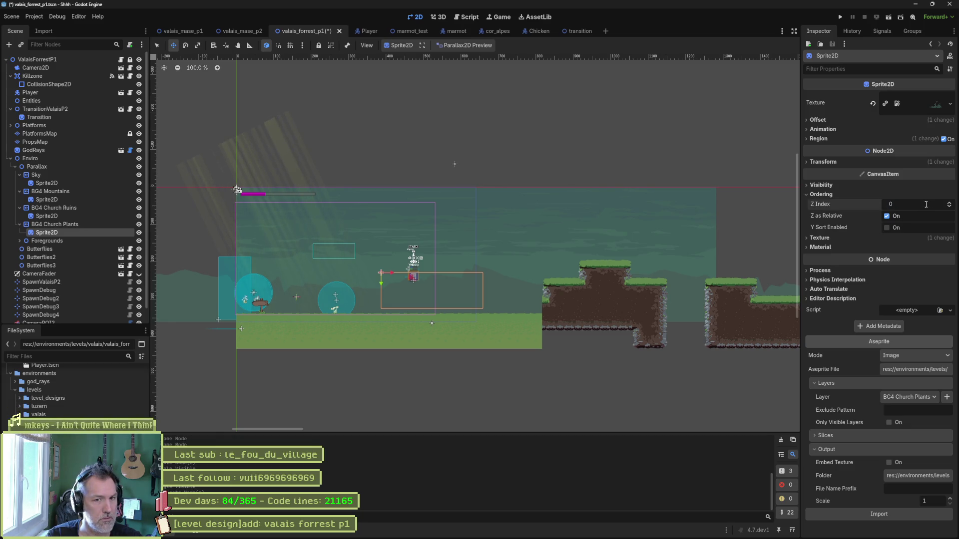
{"action": "left_click", "coordinate": [926, 204]}
{"action": "type", "text": "-10"}
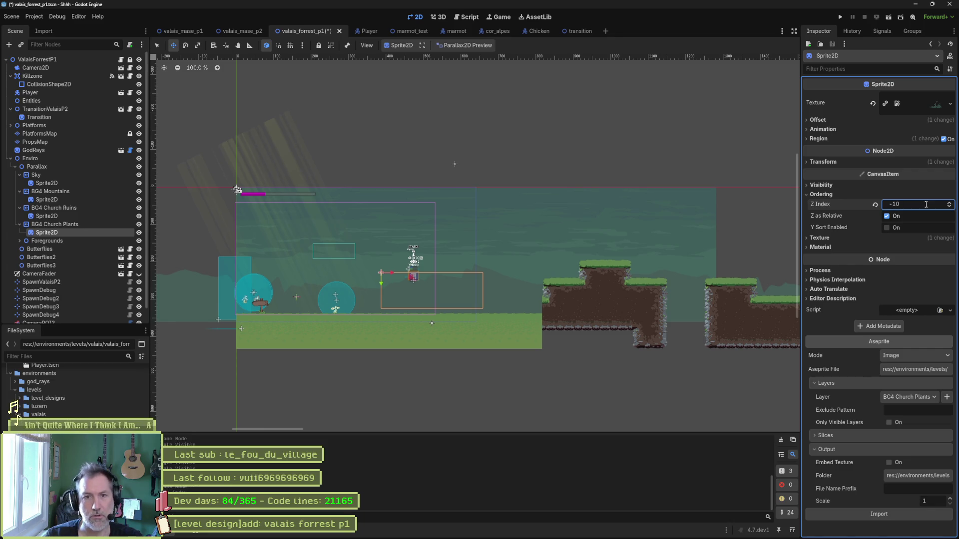
{"action": "left_click", "coordinate": [943, 139]}
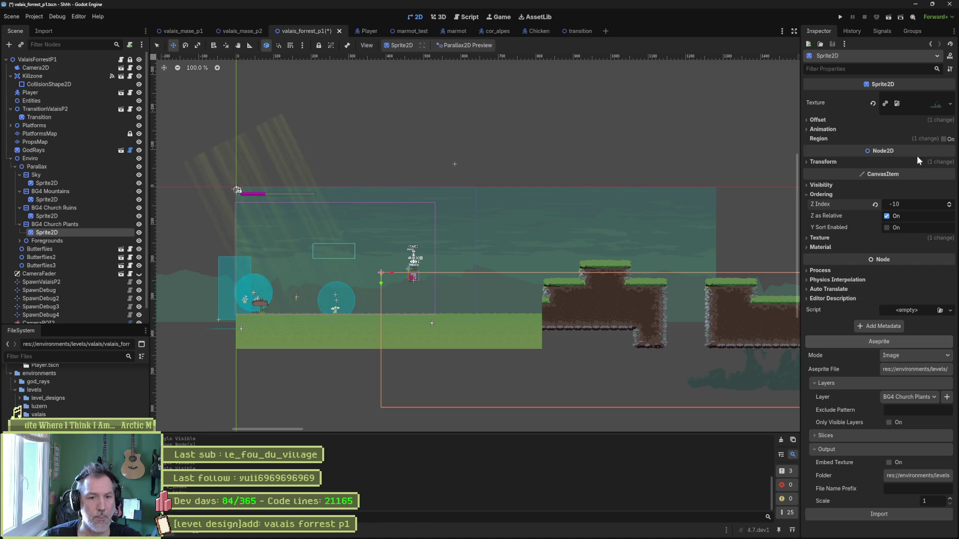
{"action": "scroll", "coordinate": [718, 242], "scroll_direction": "down", "scroll_amount": 3}
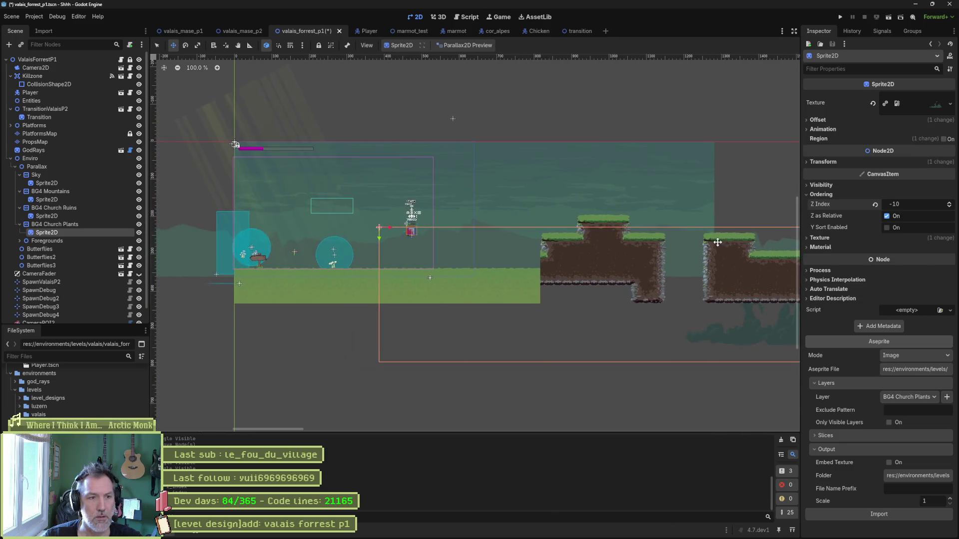
Re-enable Region and crop the plants sprite to 800,112 at 384×208.
{"action": "left_click", "coordinate": [944, 139]}
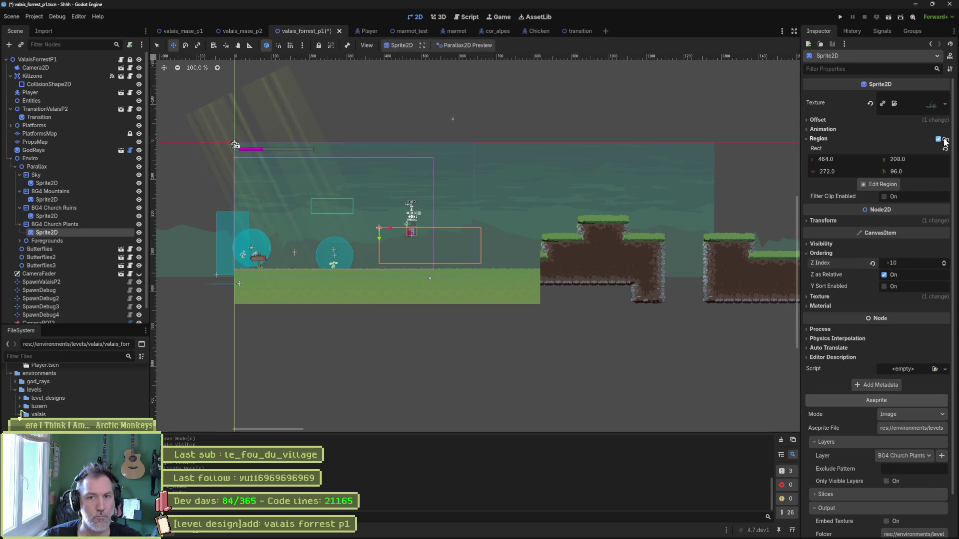
{"action": "left_click", "coordinate": [872, 185]}
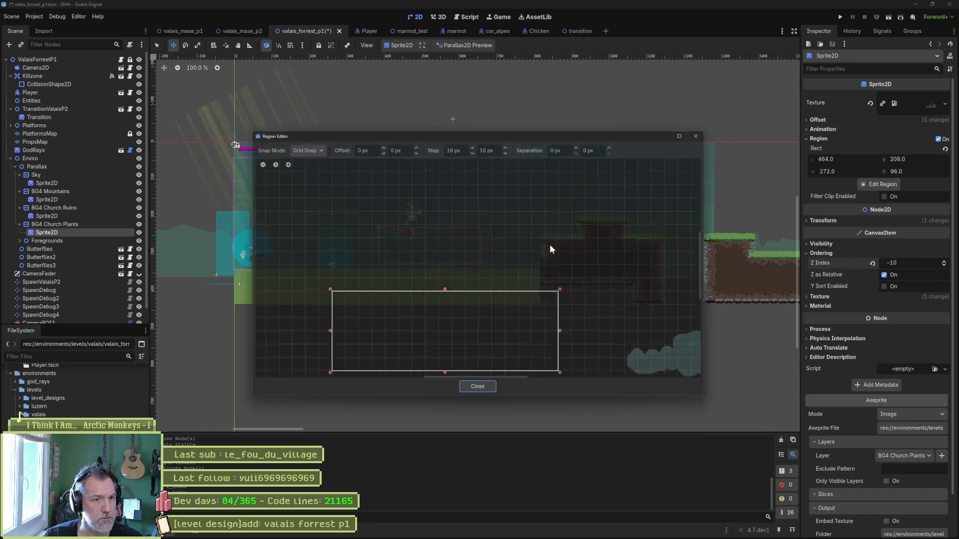
{"action": "scroll", "coordinate": [644, 300], "scroll_direction": "down", "scroll_amount": 2}
{"action": "scroll", "coordinate": [475, 295], "scroll_direction": "right", "scroll_amount": 6}
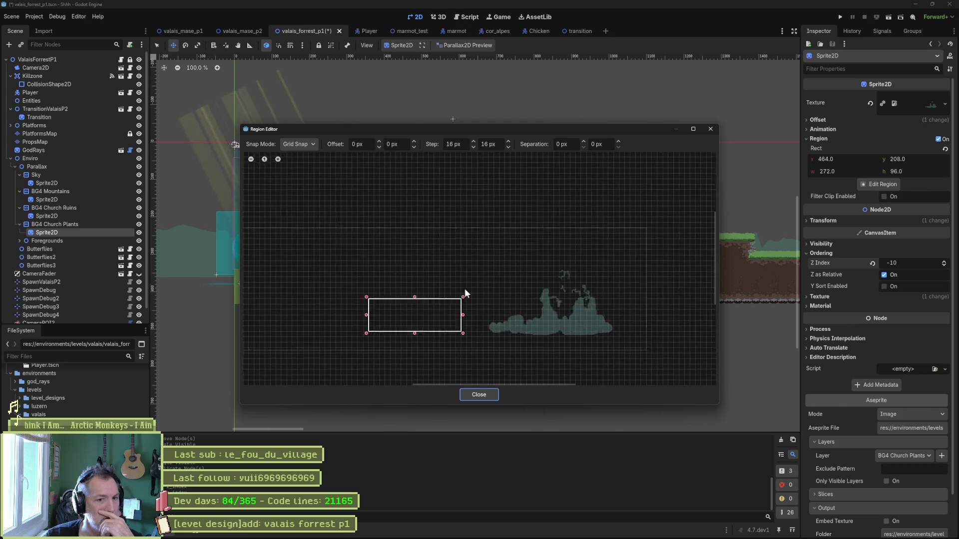
{"action": "mouse_move", "coordinate": [528, 340]}
{"action": "left_mouse_down"}
{"action": "mouse_move", "coordinate": [505, 318]}
{"action": "mouse_move", "coordinate": [336, 251]}
{"action": "mouse_move", "coordinate": [331, 240]}
{"action": "left_mouse_up"}
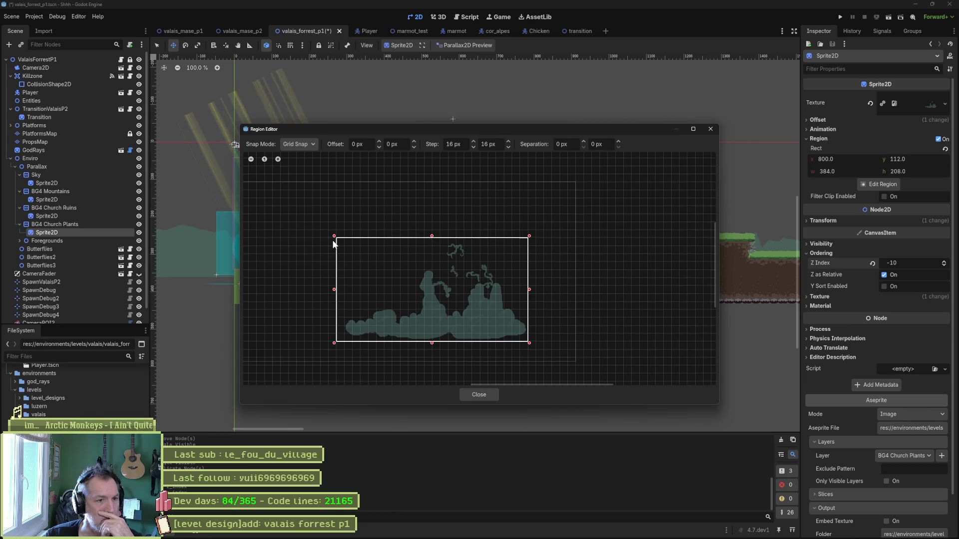
{"action": "left_click", "coordinate": [479, 395]}
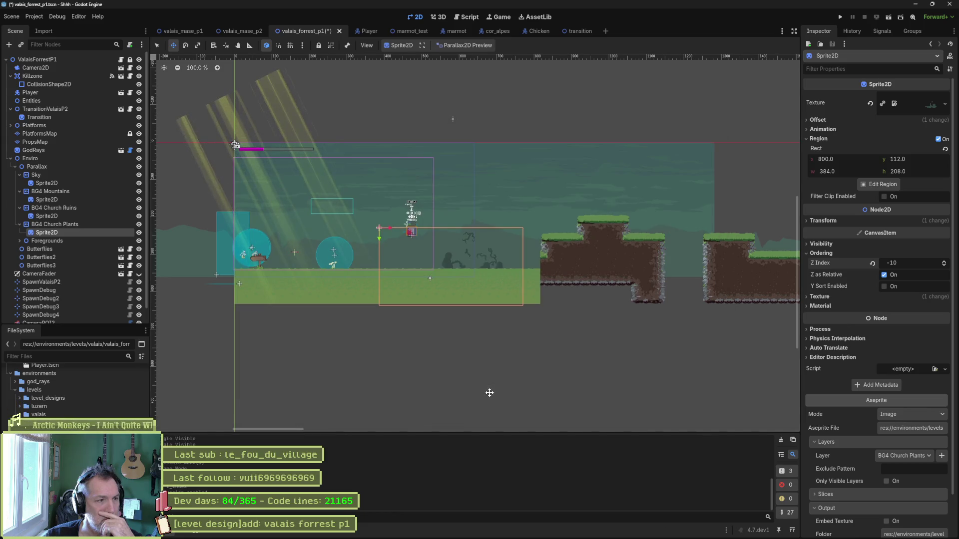
Crop the Church Ruins sprite's region to 816,0 at 320×304.
{"action": "left_click", "coordinate": [118, 215]}
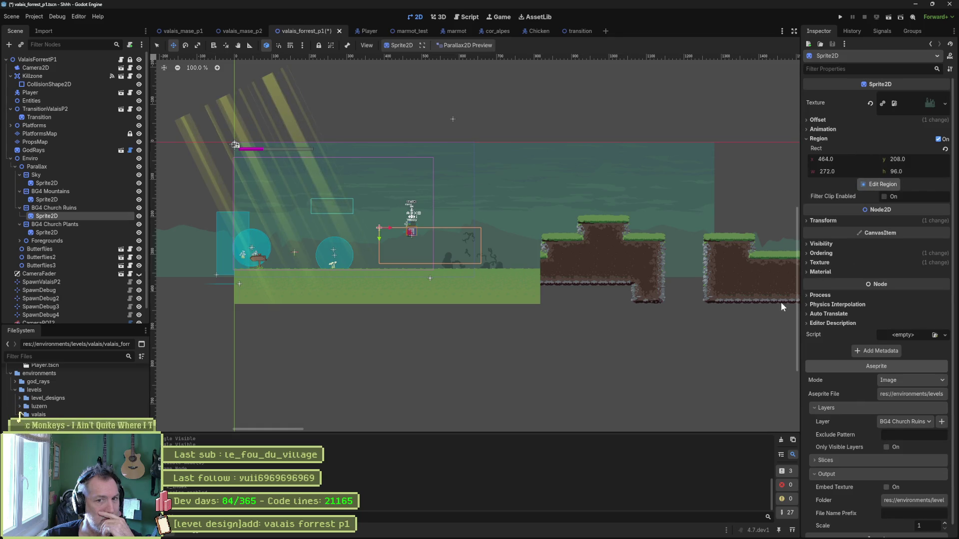
{"action": "left_click", "coordinate": [896, 184]}
{"action": "mouse_move", "coordinate": [656, 272]}
{"action": "left_mouse_down"}
{"action": "mouse_move", "coordinate": [524, 319]}
{"action": "mouse_move", "coordinate": [550, 338]}
{"action": "mouse_move", "coordinate": [421, 215]}
{"action": "left_mouse_up"}
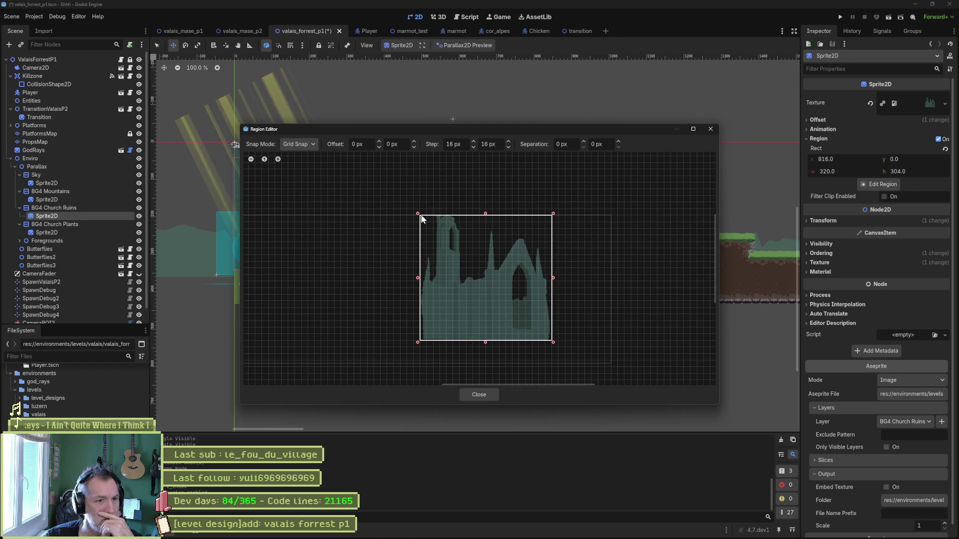
{"action": "left_click", "coordinate": [492, 394]}
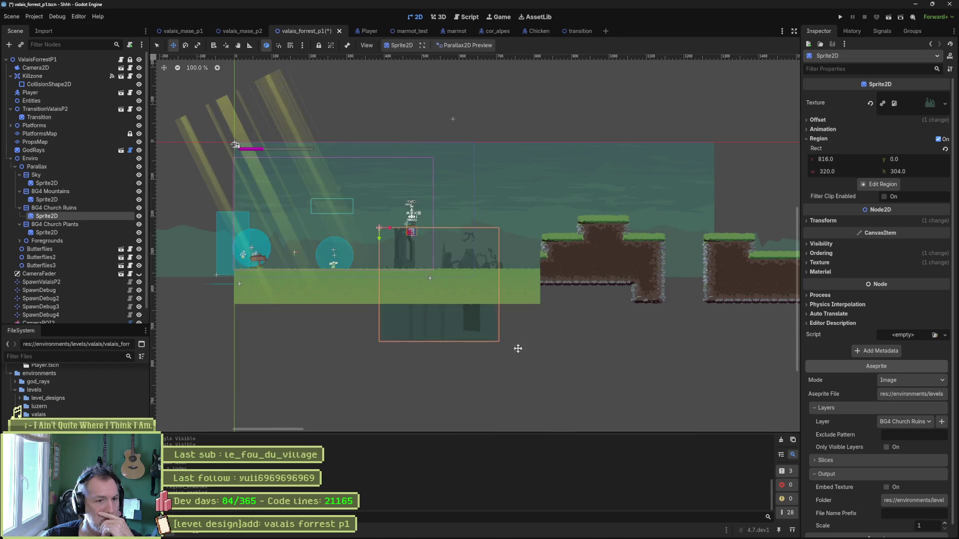
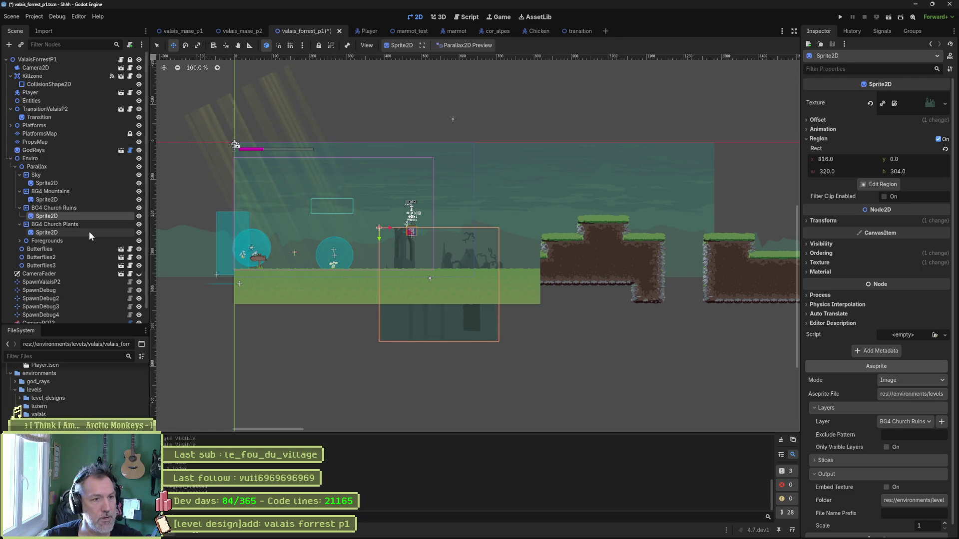
Copy the Church Ruins sprite's region rect (816, 0, 320, 304) onto the Church Plants sprite.
{"action": "left_click", "coordinate": [883, 184]}
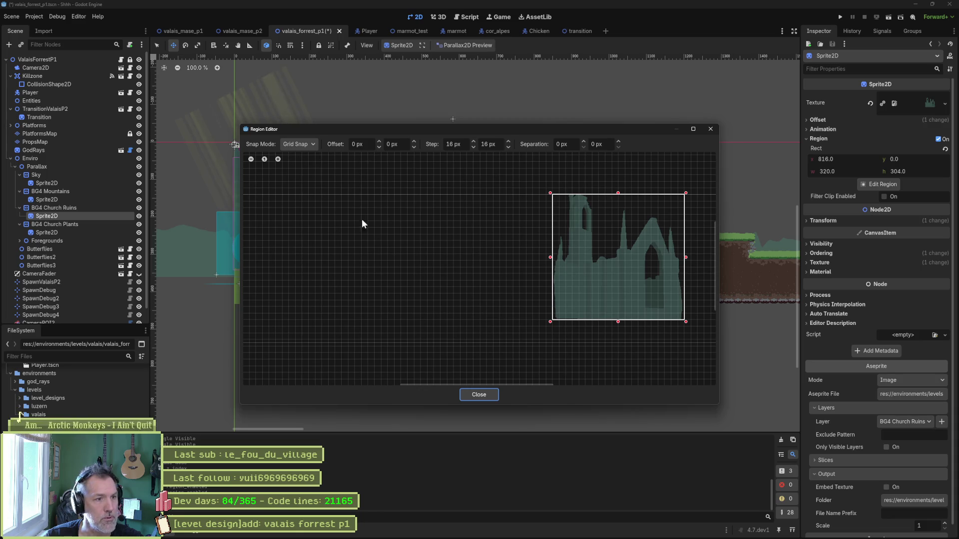
{"action": "left_click", "coordinate": [475, 396]}
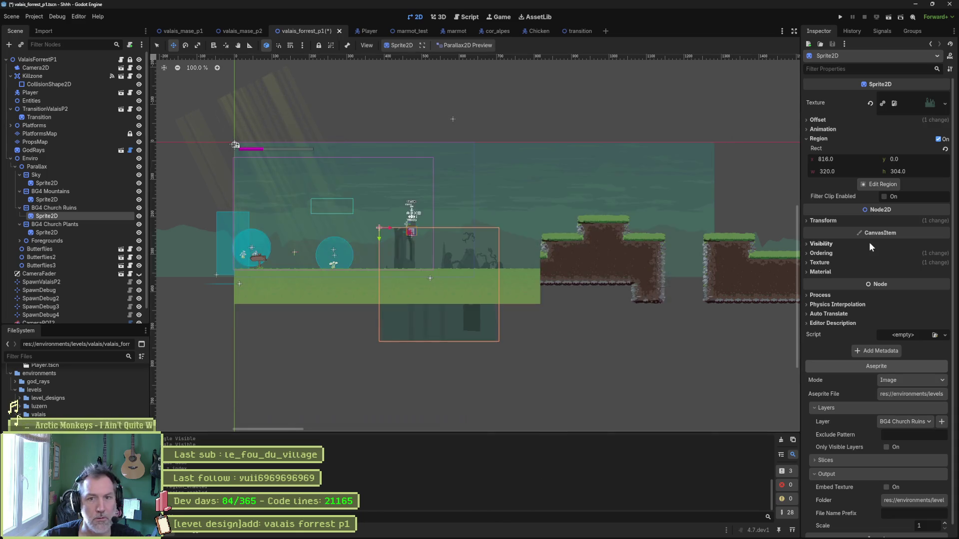
{"action": "right_click", "coordinate": [818, 149]}
{"action": "left_click", "coordinate": [847, 156]}
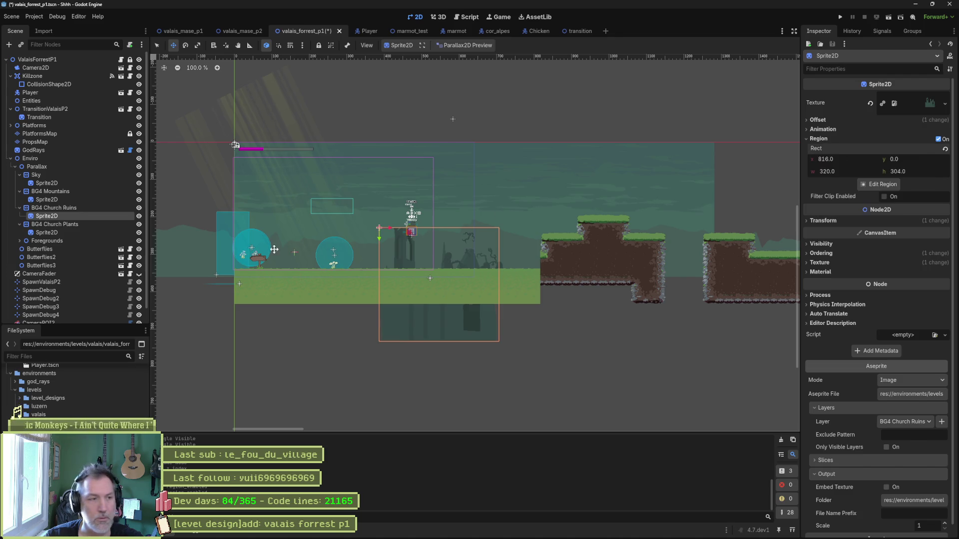
{"action": "left_click", "coordinate": [75, 232]}
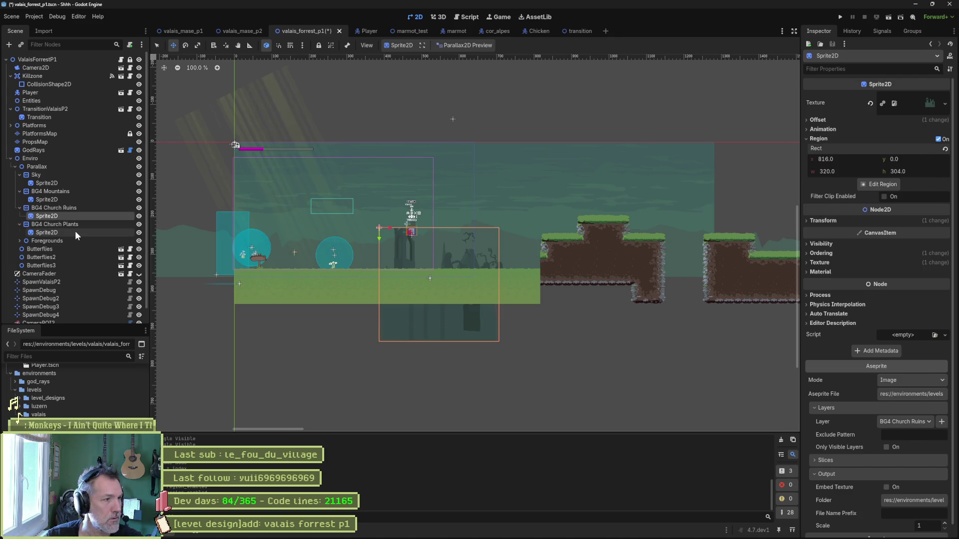
{"action": "right_click", "coordinate": [817, 149]}
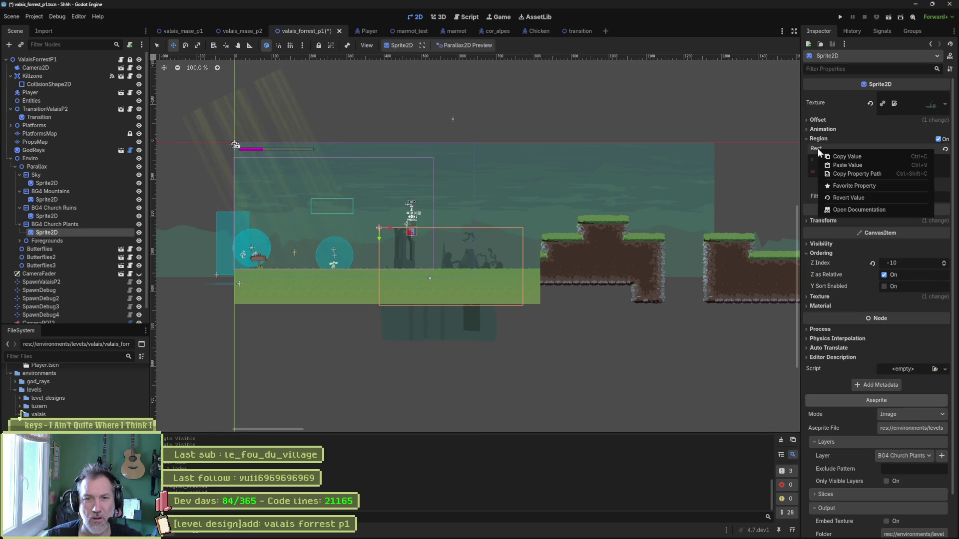
{"action": "left_click", "coordinate": [841, 164]}
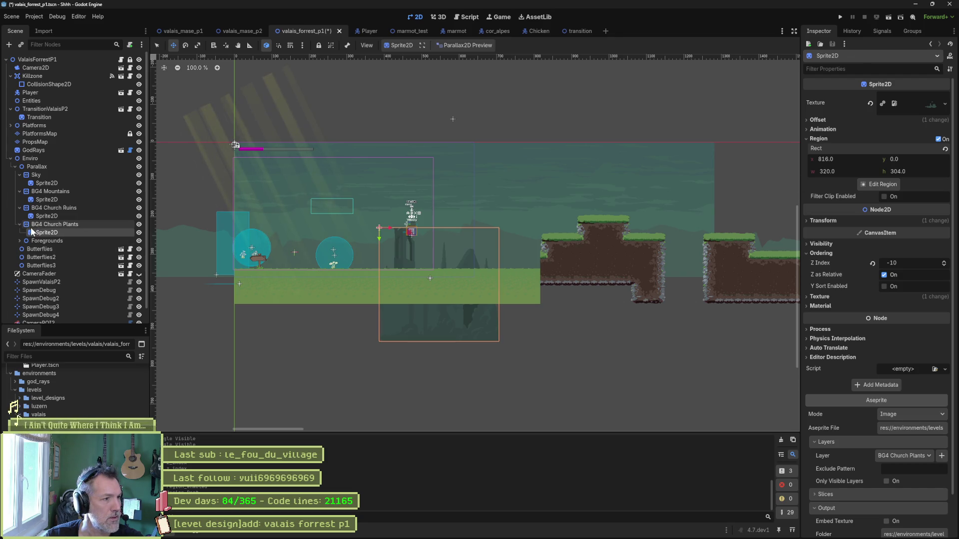
Move the plants sprite under BG4 Church Ruins, keeping the BG4 Church Plants node undeleted.
{"action": "left_click_drag", "start_coordinate": [54, 216], "coordinate": [55, 218]}
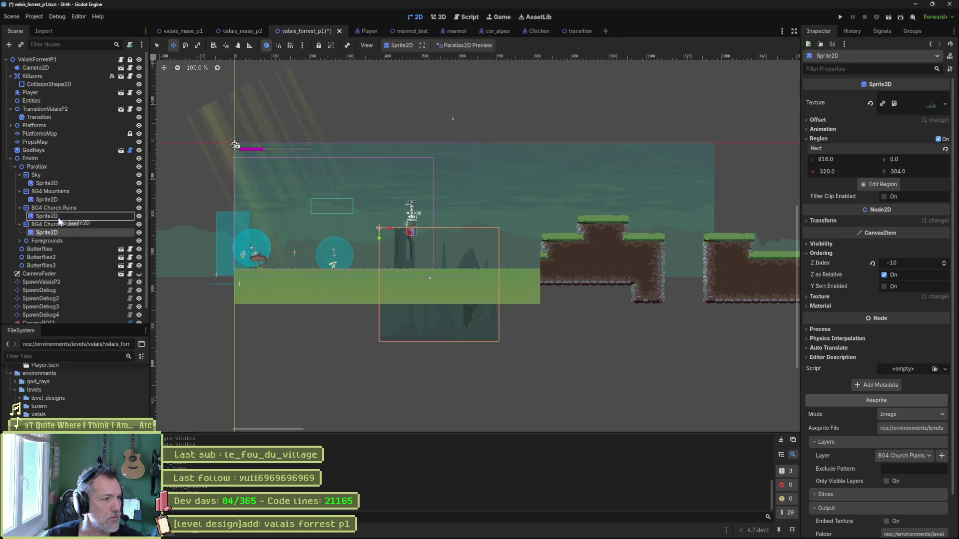
{"action": "left_click", "coordinate": [59, 232]}
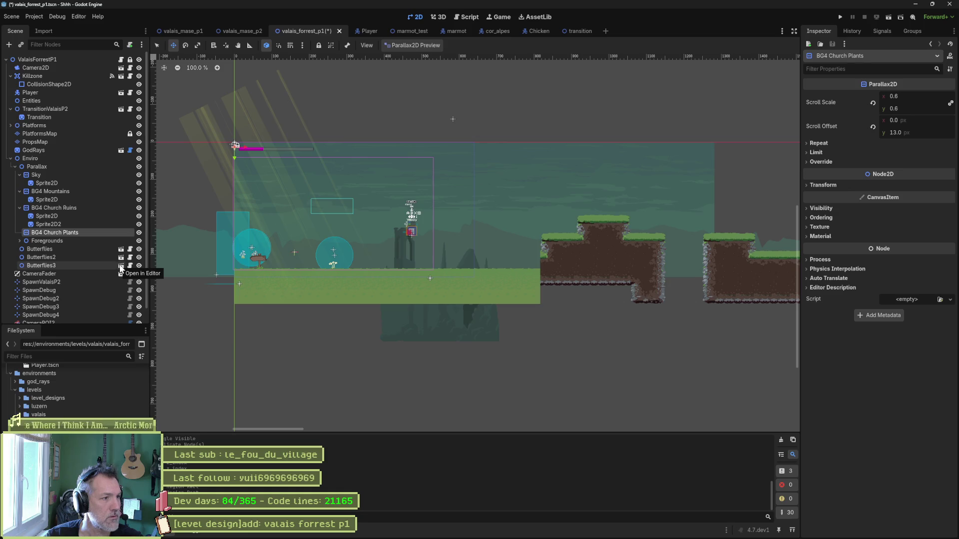
{"action": "key", "text": "Delete"}
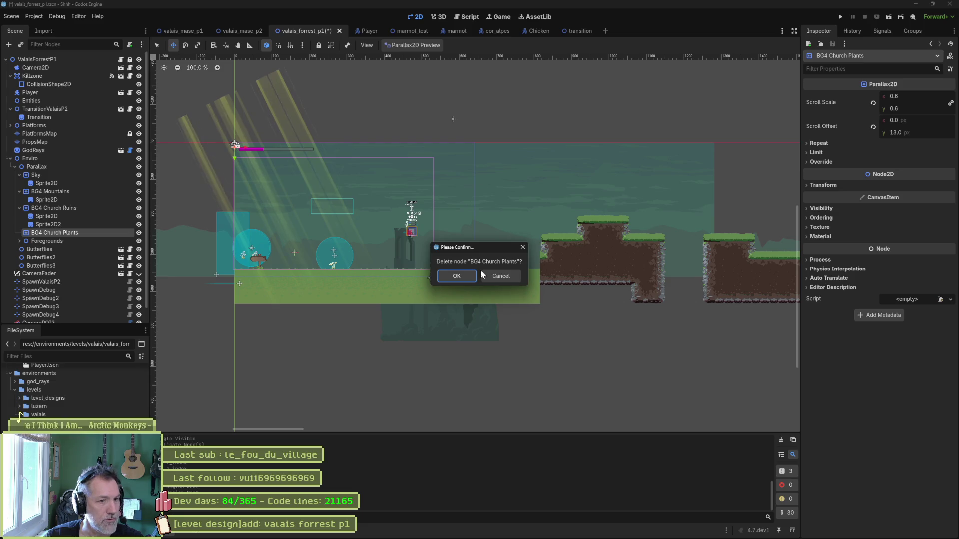
{"action": "left_click", "coordinate": [501, 276]}
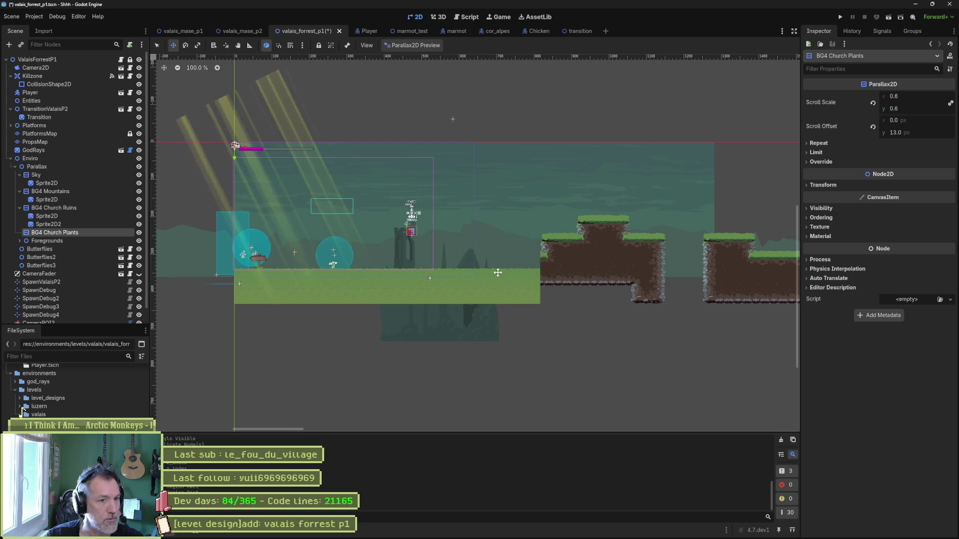
Put a sprite copy back into BG4 Church Plants, name it Sprite2D, and switch to Aseprite.
{"action": "left_click", "coordinate": [57, 226]}
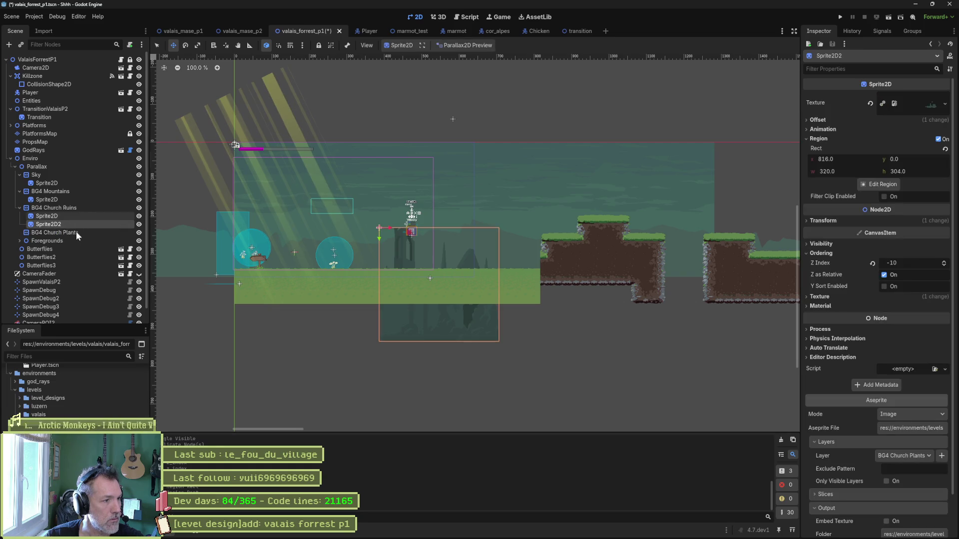
{"action": "left_click_drag", "start_coordinate": [62, 238], "coordinate": [59, 233]}
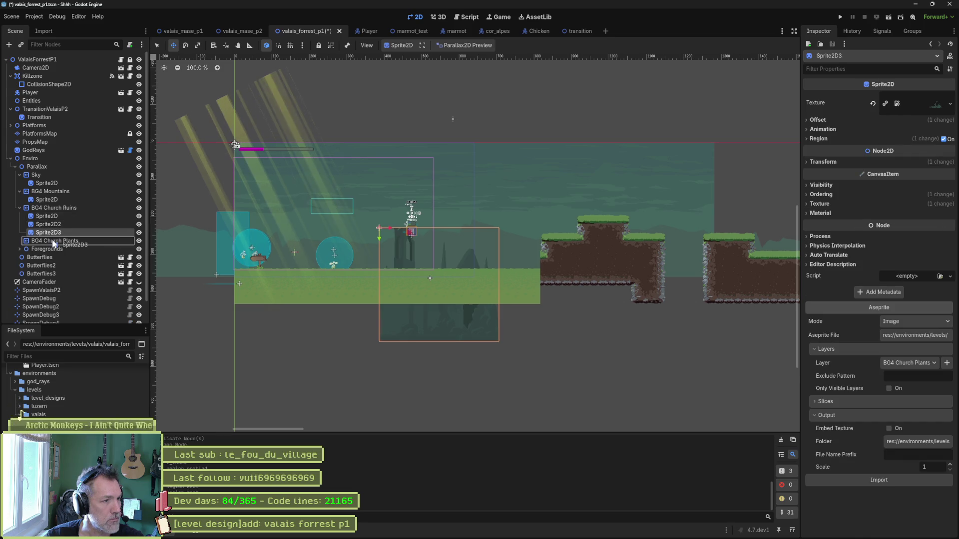
{"action": "key", "text": "F2"}
{"action": "key", "text": "End"}
{"action": "key", "text": "BackSpace"}
{"action": "key", "text": "Return"}
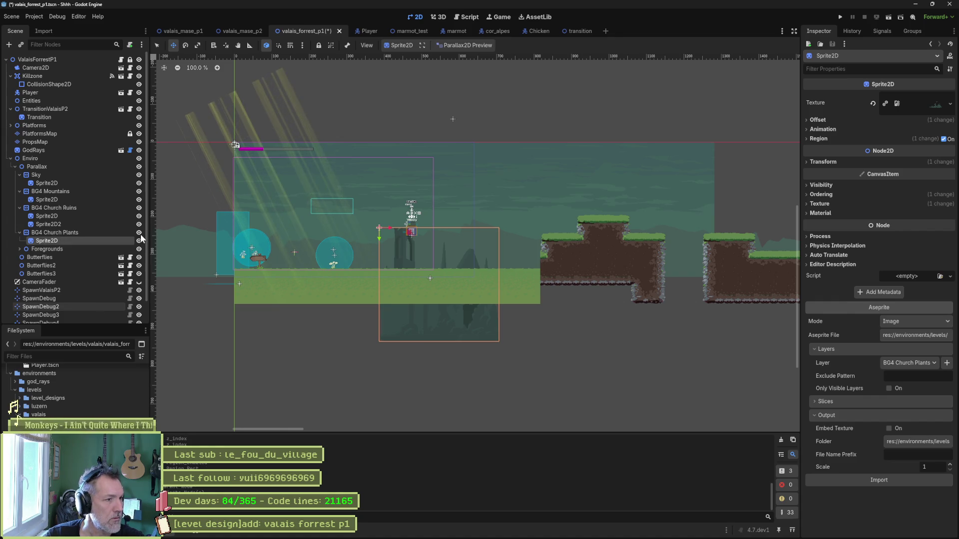
{"action": "key", "text": "alt+Tab"}
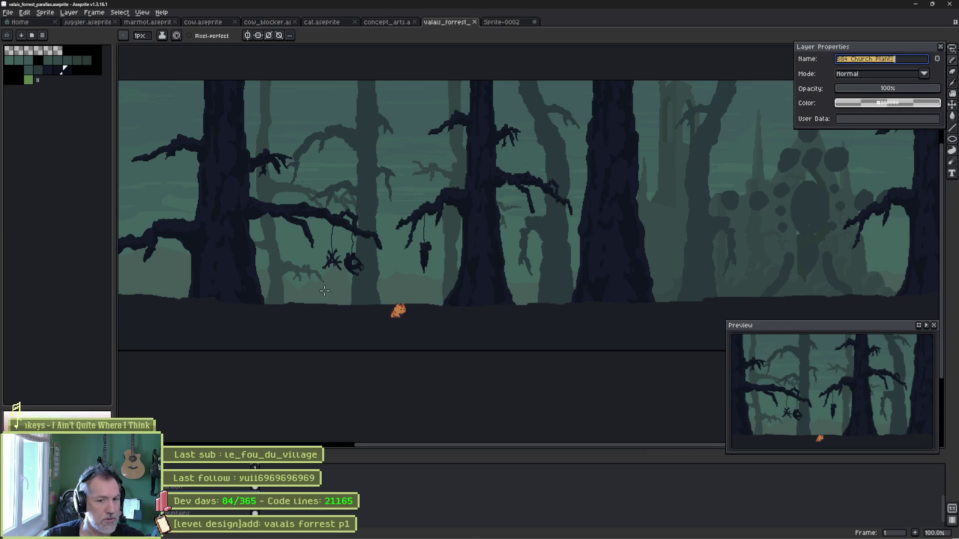
Rename the Aseprite layer to BG4 Carillon and copy the new name.
{"action": "key", "text": "ctrl+v"}
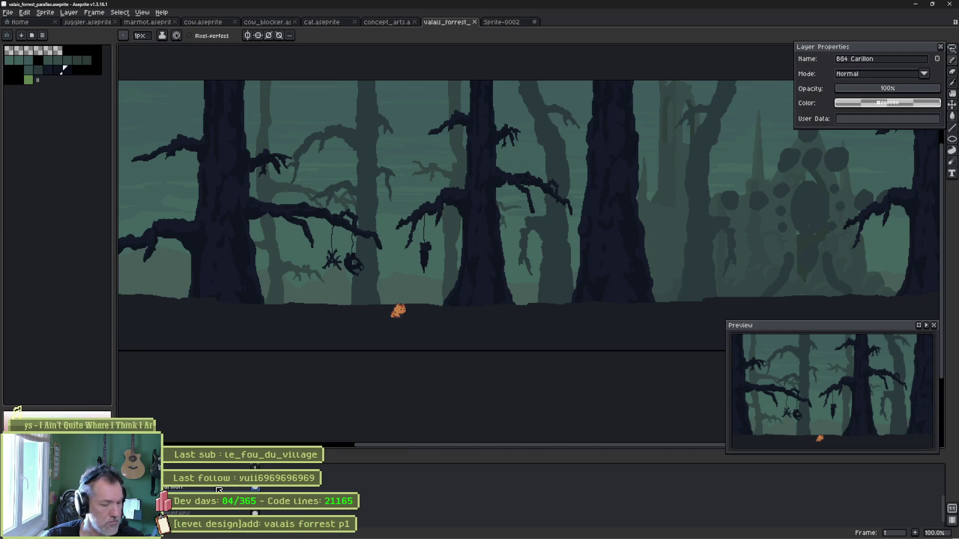
{"action": "triple_click", "coordinate": [881, 58]}
{"action": "key", "text": "ctrl+c"}
Back in Godot, select the BG4 Church Plants parallax node.
{"action": "key", "text": "alt+Tab"}
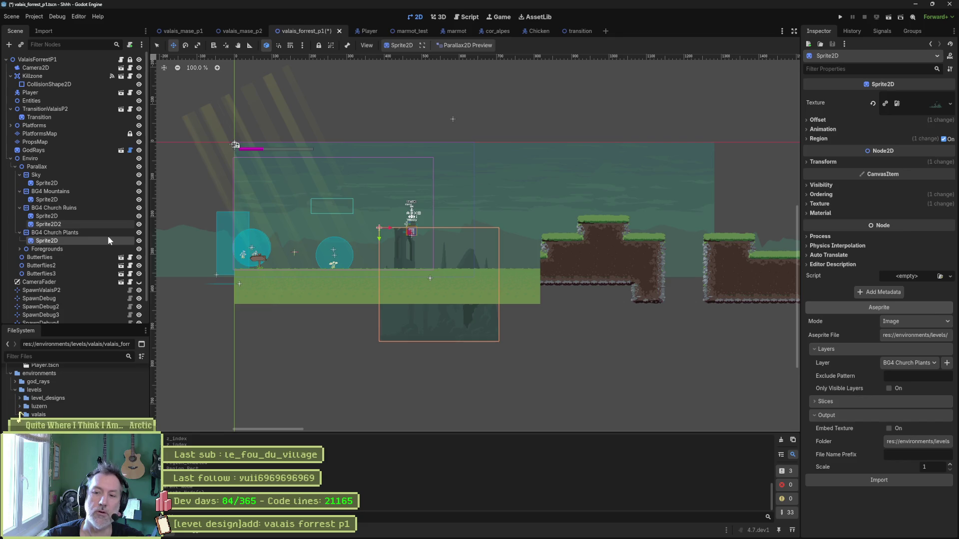
{"action": "left_click", "coordinate": [61, 232]}
{"action": "key", "text": "alt+Tab"}
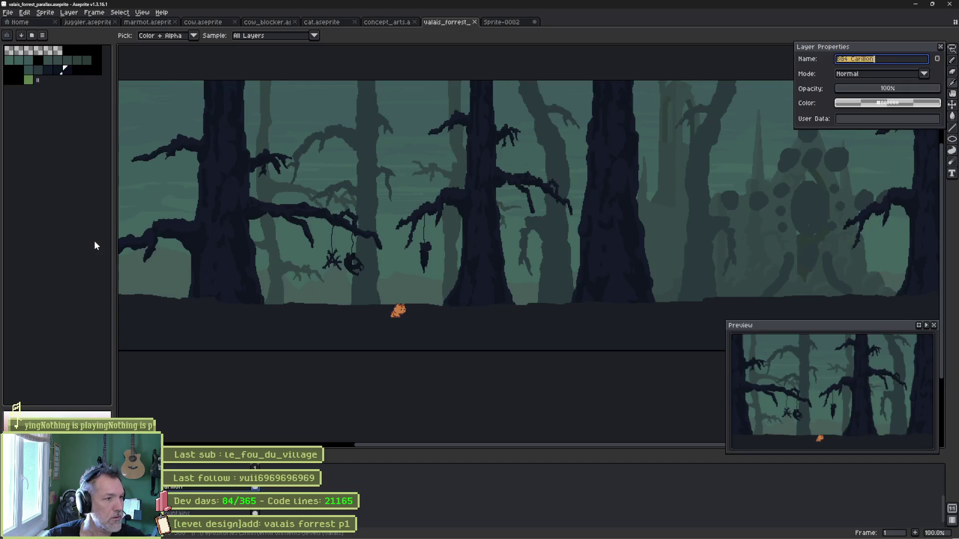
{"action": "key", "text": "alt+Tab"}
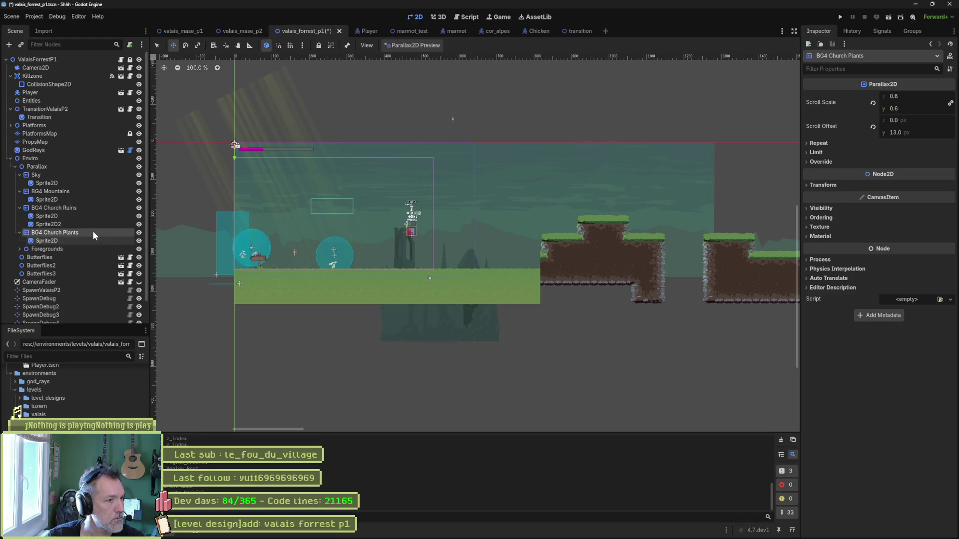
Rename the BG4 Church Plants node to BG4 Carillon.
{"action": "double_click", "coordinate": [95, 232]}
{"action": "key", "text": "ctrl+v"}
{"action": "key", "text": "Return"}
{"action": "key", "text": "Return"}
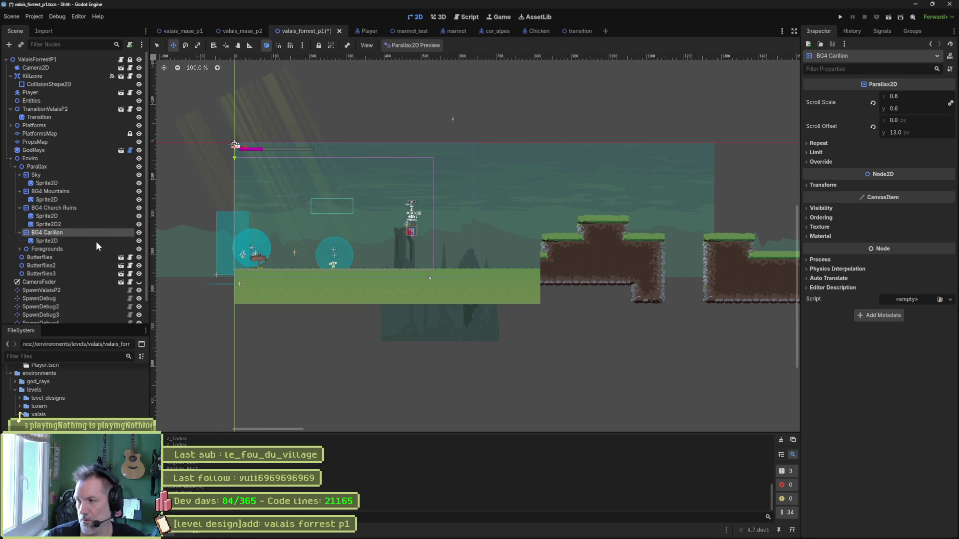
Import the BG4 Carillon Aseprite layer into its sprite and drag the art up and right.
{"action": "left_click", "coordinate": [96, 241]}
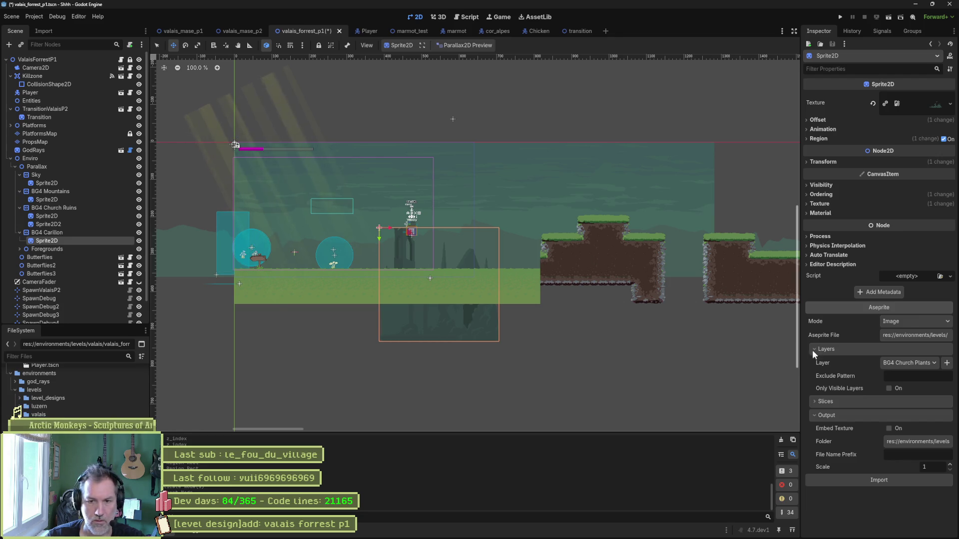
{"action": "left_click", "coordinate": [912, 364]}
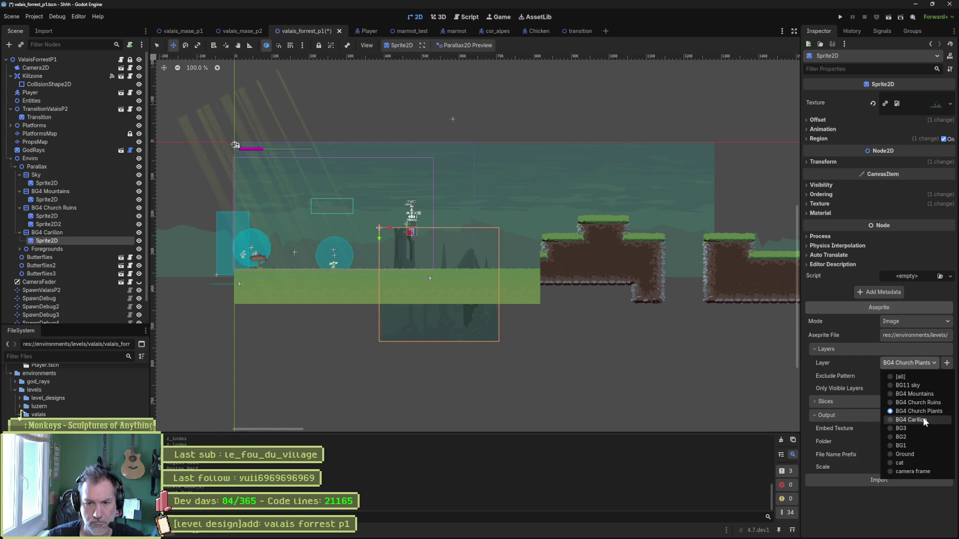
{"action": "left_click", "coordinate": [897, 436]}
{"action": "left_click", "coordinate": [899, 508]}
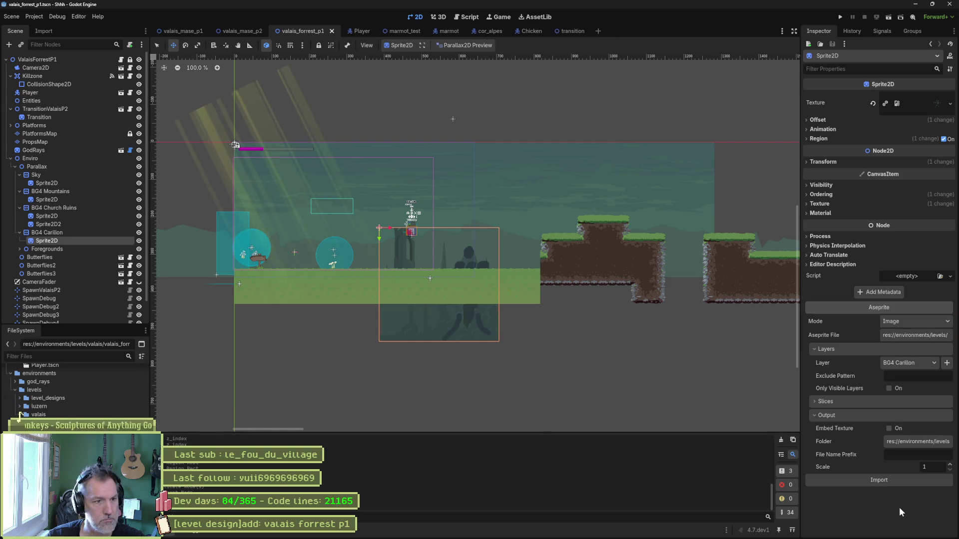
{"action": "mouse_move", "coordinate": [477, 243]}
{"action": "left_mouse_down"}
{"action": "mouse_move", "coordinate": [488, 180]}
{"action": "mouse_move", "coordinate": [493, 192]}
{"action": "mouse_move", "coordinate": [502, 174]}
{"action": "left_mouse_up"}
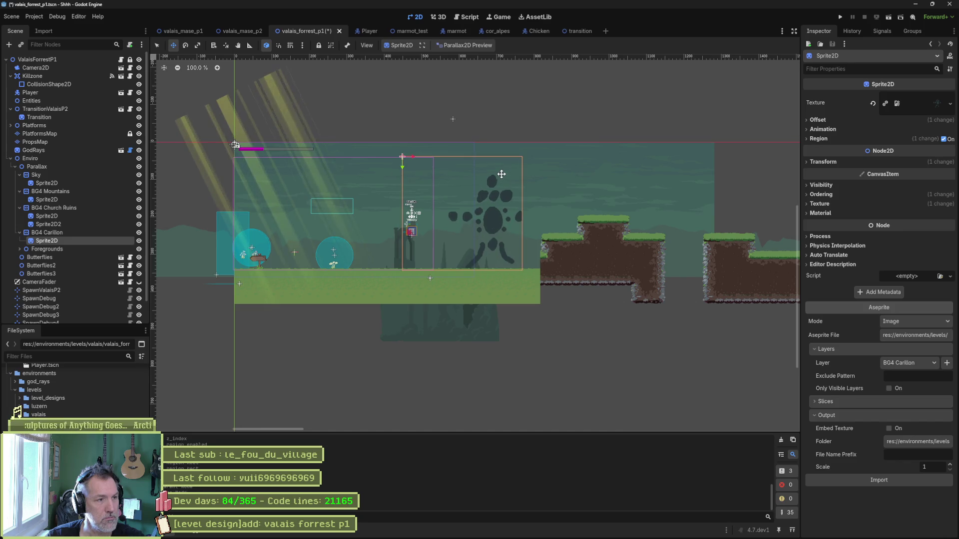
{"action": "left_click", "coordinate": [76, 208]}
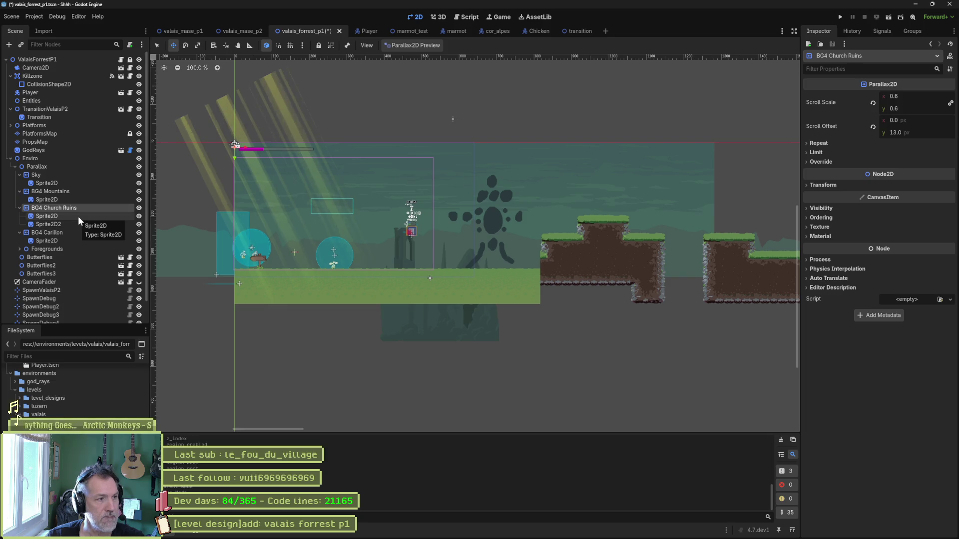
{"action": "key", "text": "alt+Tab"}
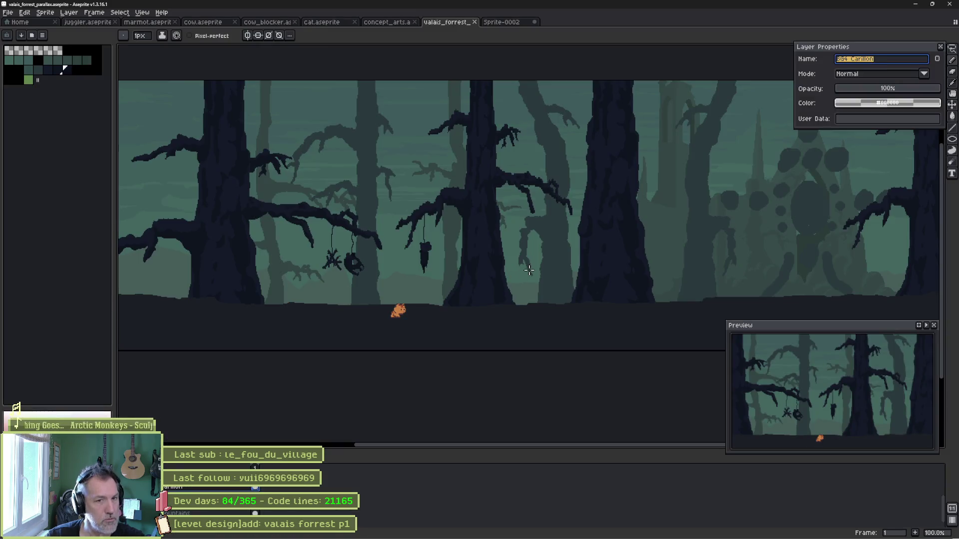
{"action": "key", "text": "alt+Down"}
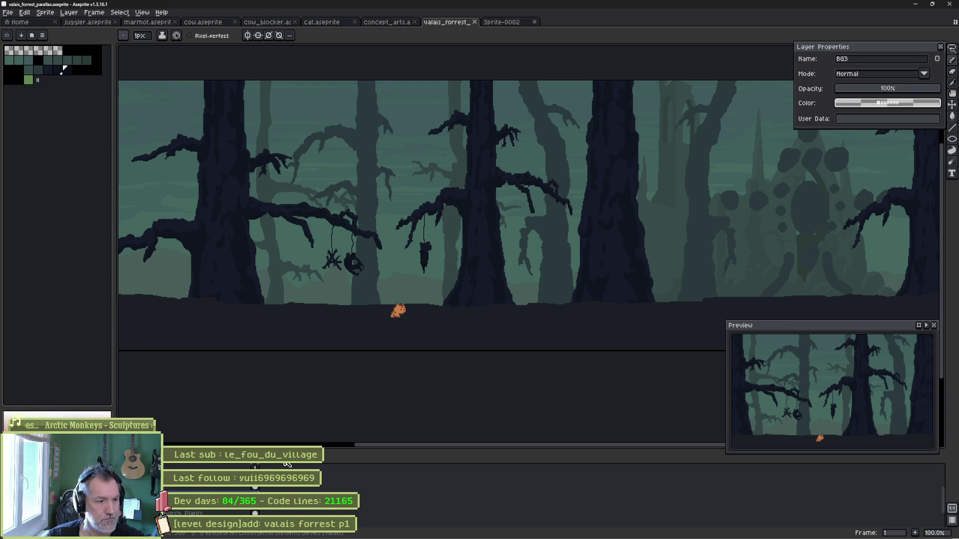
{"action": "key", "text": "alt+Tab"}
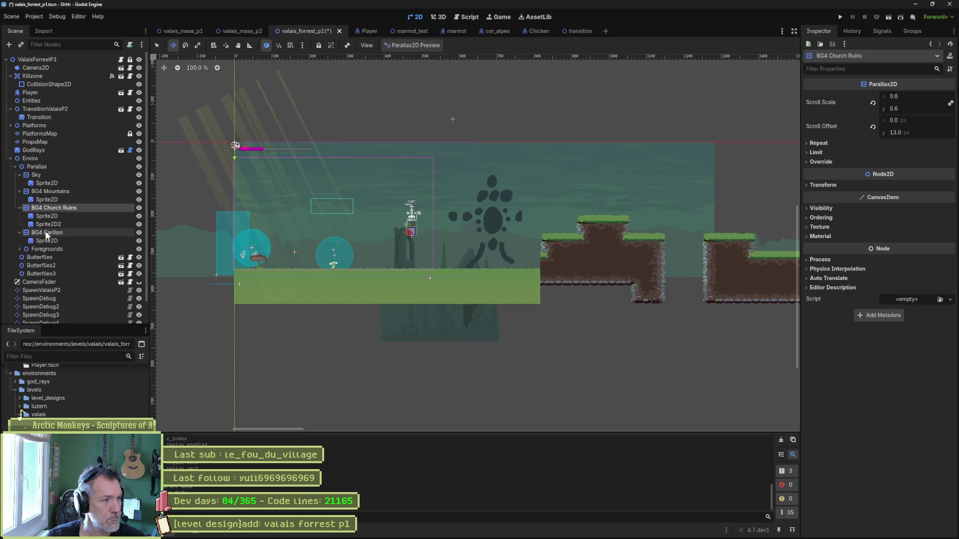
Duplicate BG4 Carillon as BG3, inspect its sprite's Aseprite import settings, and open Task Manager.
{"action": "left_click", "coordinate": [46, 233]}
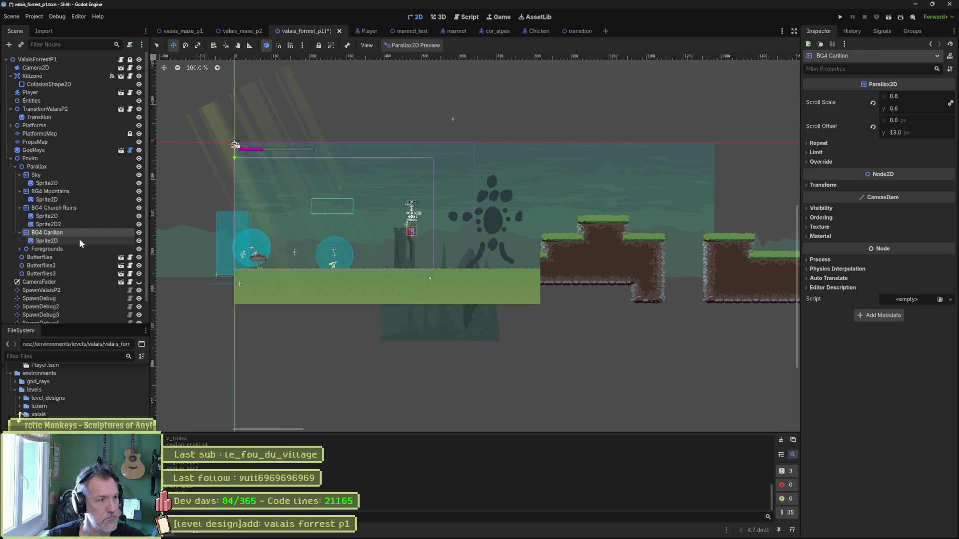
{"action": "key", "text": "ctrl+d"}
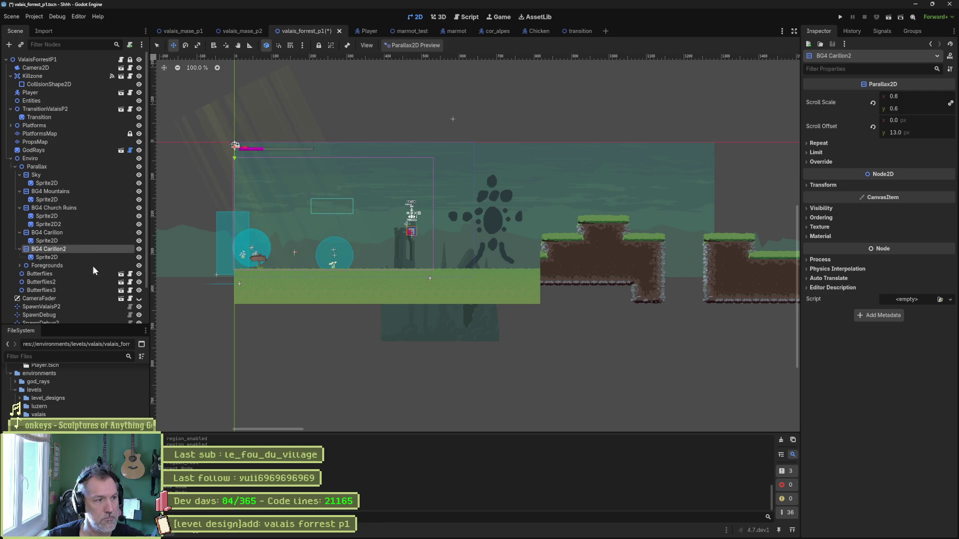
{"action": "key", "text": "F2"}
{"action": "type", "text": "BG3"}
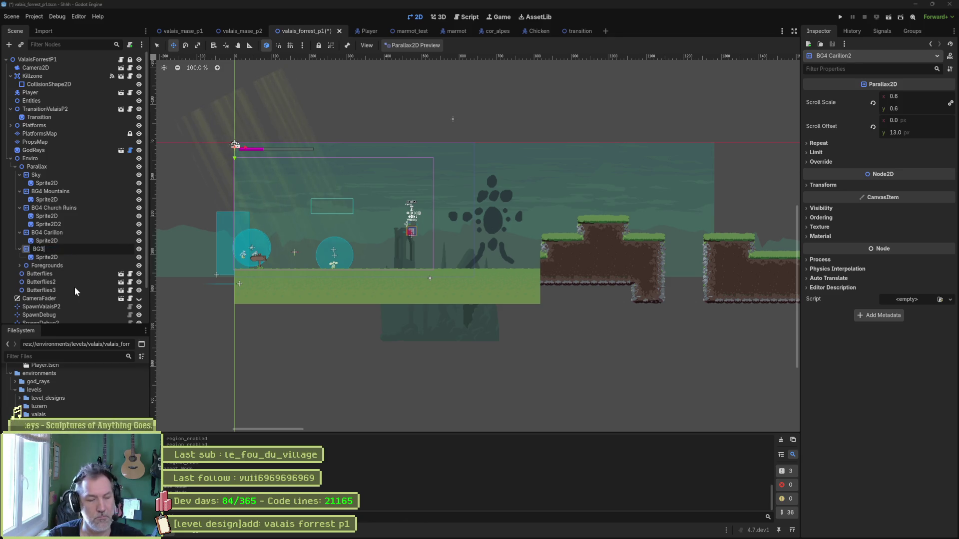
{"action": "key", "text": "Return"}
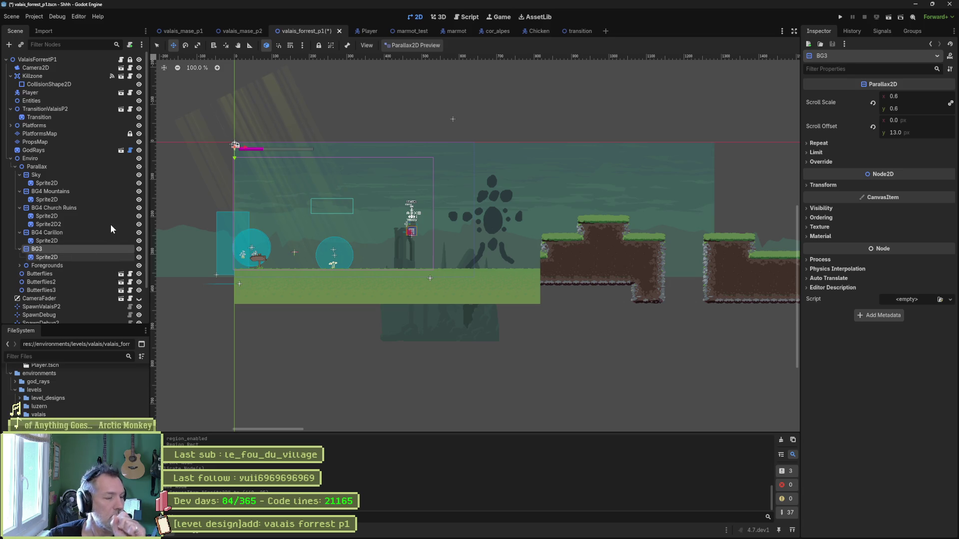
{"action": "left_click", "coordinate": [90, 257]}
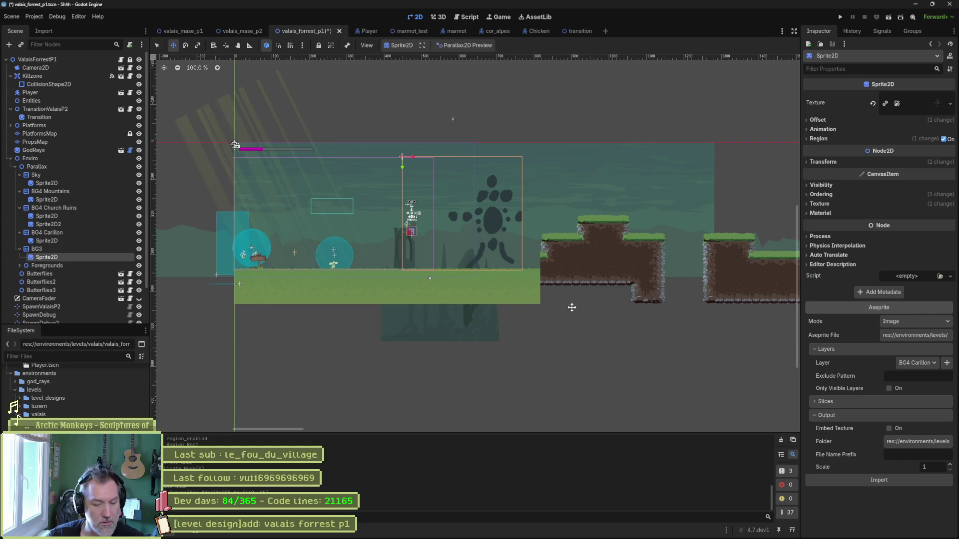
{"action": "key", "text": "ctrl+shift+Escape"}
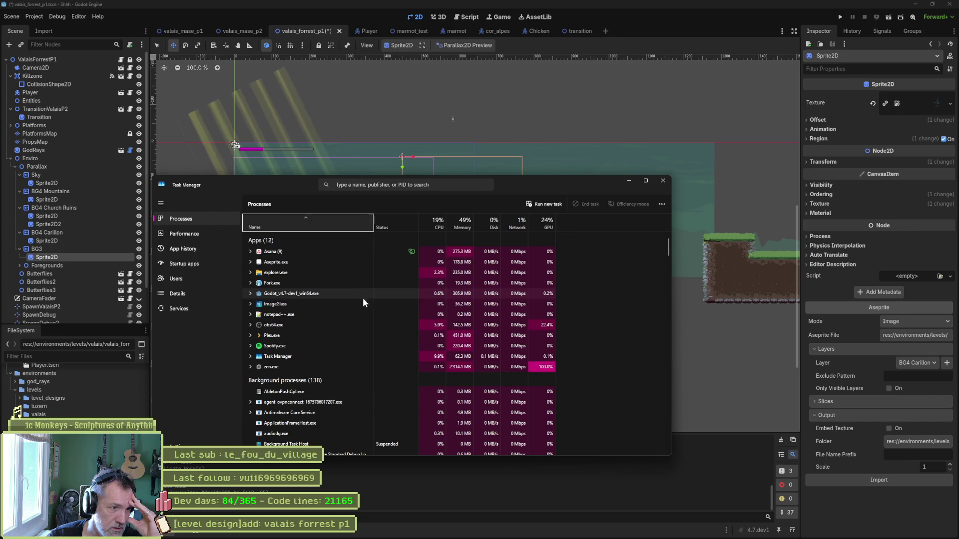
Select the Godot Engine process in Task Manager, then close Task Manager.
{"action": "left_click", "coordinate": [332, 283]}
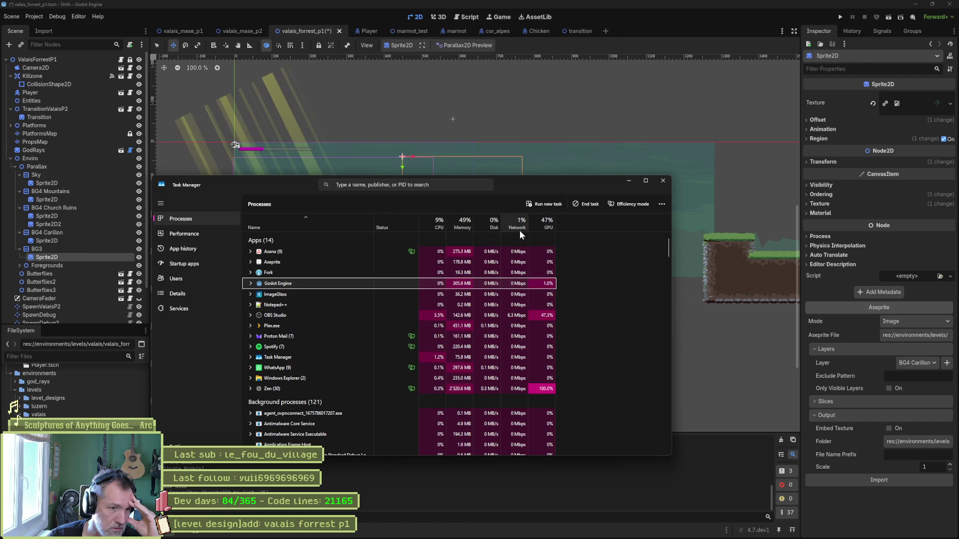
{"action": "left_click", "coordinate": [664, 181]}
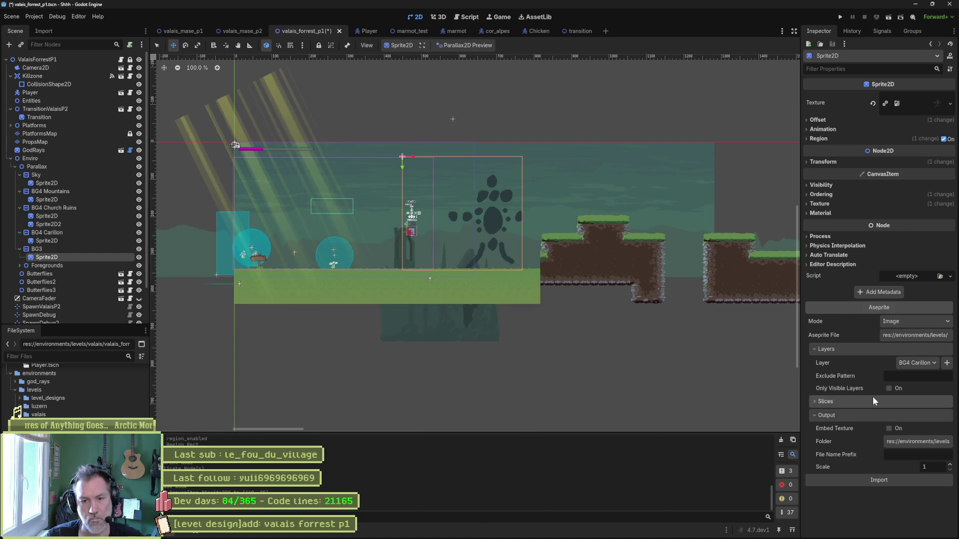
Import the BG3 Aseprite layer into BG3's sprite and reset its position to 0, 0.
{"action": "left_click", "coordinate": [922, 363]}
{"action": "left_click", "coordinate": [905, 428]}
{"action": "left_click", "coordinate": [901, 510]}
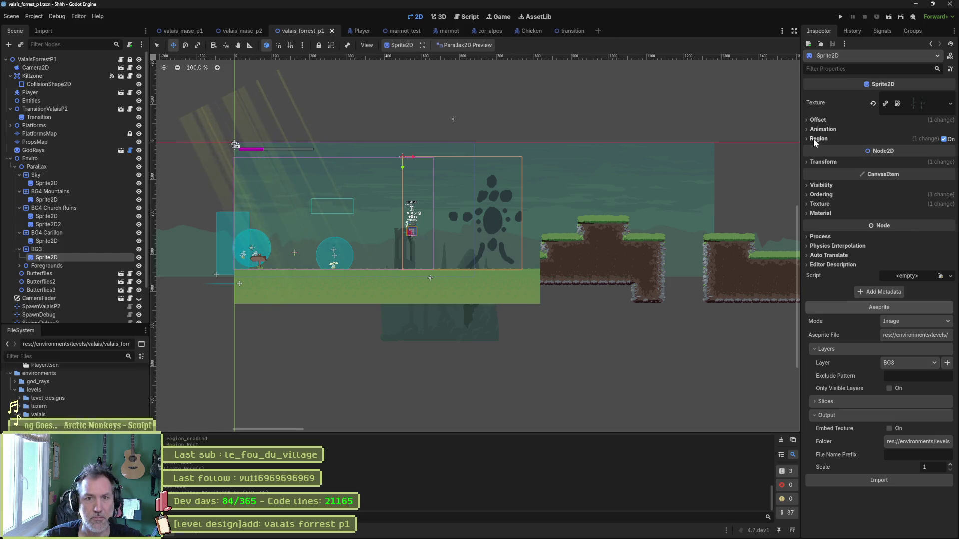
{"action": "double_click", "coordinate": [944, 139]}
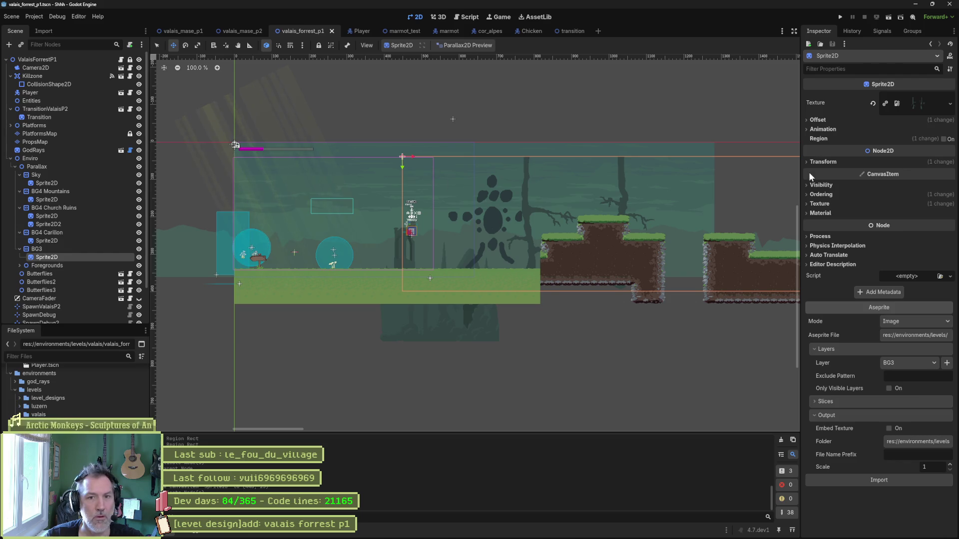
{"action": "left_click", "coordinate": [835, 160]}
{"action": "left_click", "coordinate": [870, 177]}
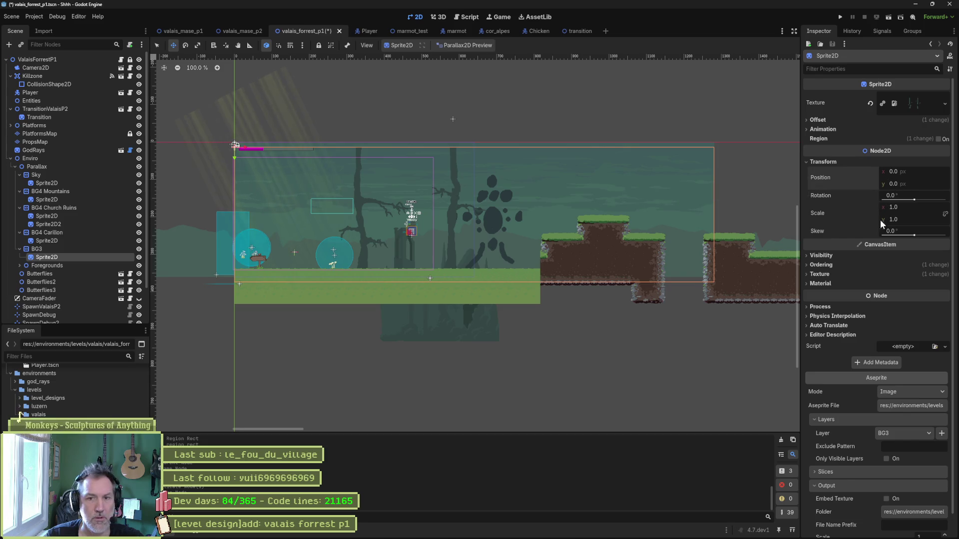
{"action": "scroll", "coordinate": [225, 147], "scroll_direction": "up", "scroll_amount": 5}
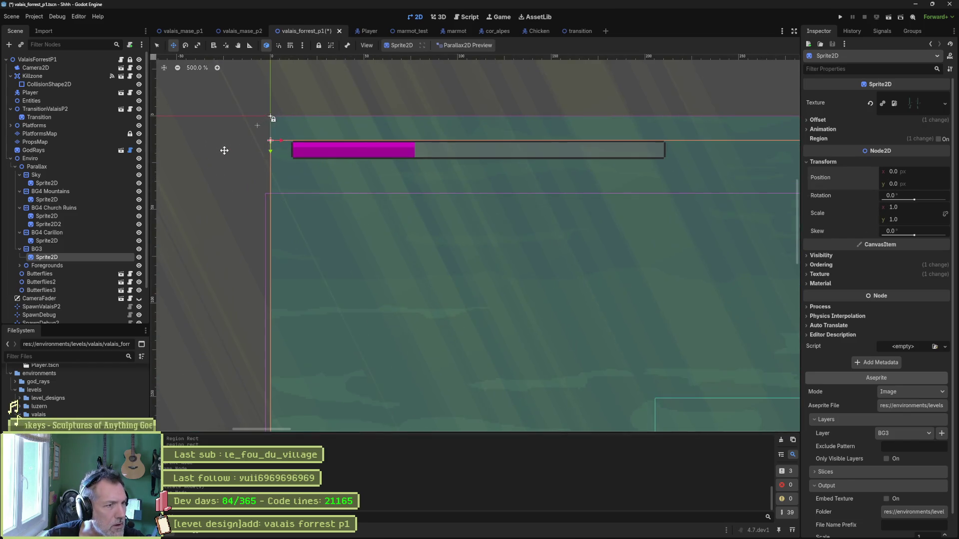
{"action": "scroll", "coordinate": [227, 151], "scroll_direction": "down", "scroll_amount": 5}
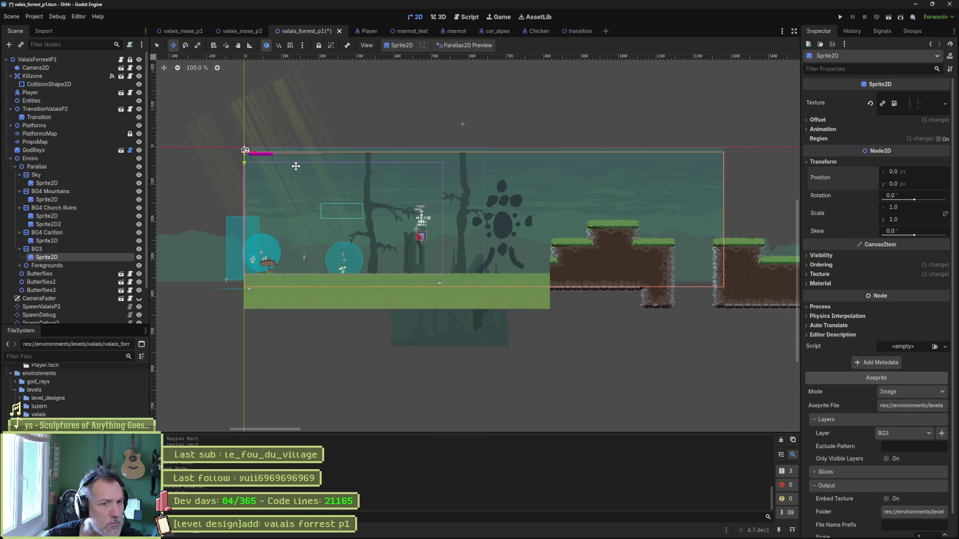
Duplicate the BG3 parallax layer with its sprite into a new BG4 layer.
{"action": "left_click", "coordinate": [58, 247]}
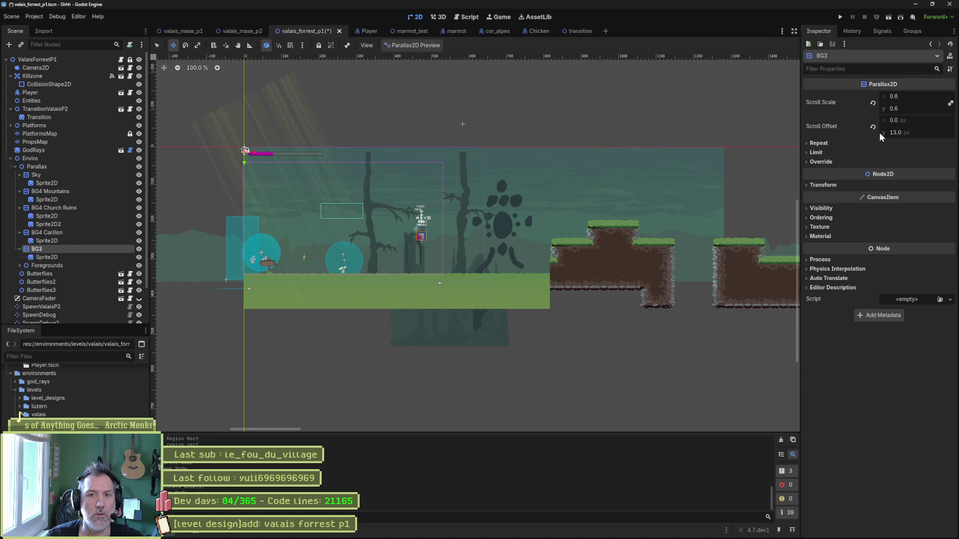
{"action": "left_click", "coordinate": [844, 185]}
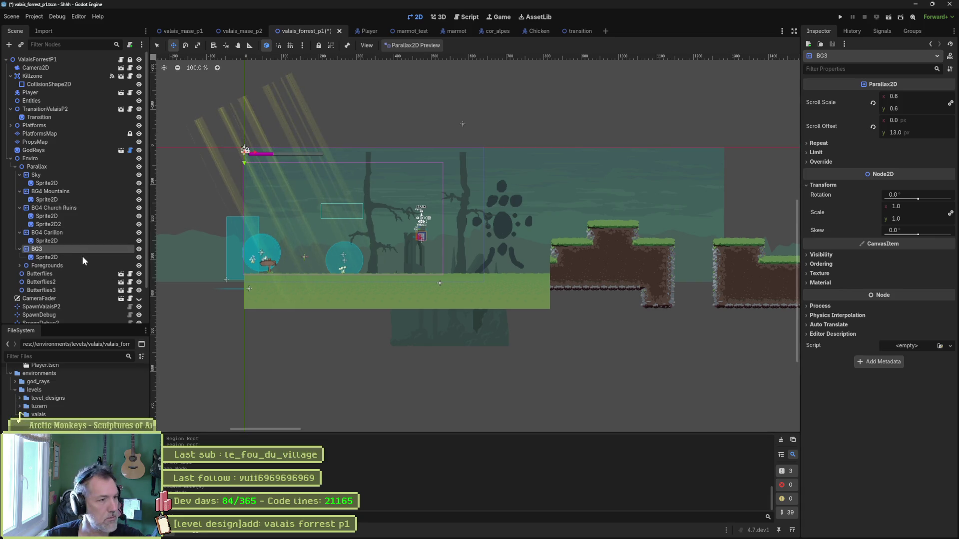
{"action": "key", "text": "ctrl+d"}
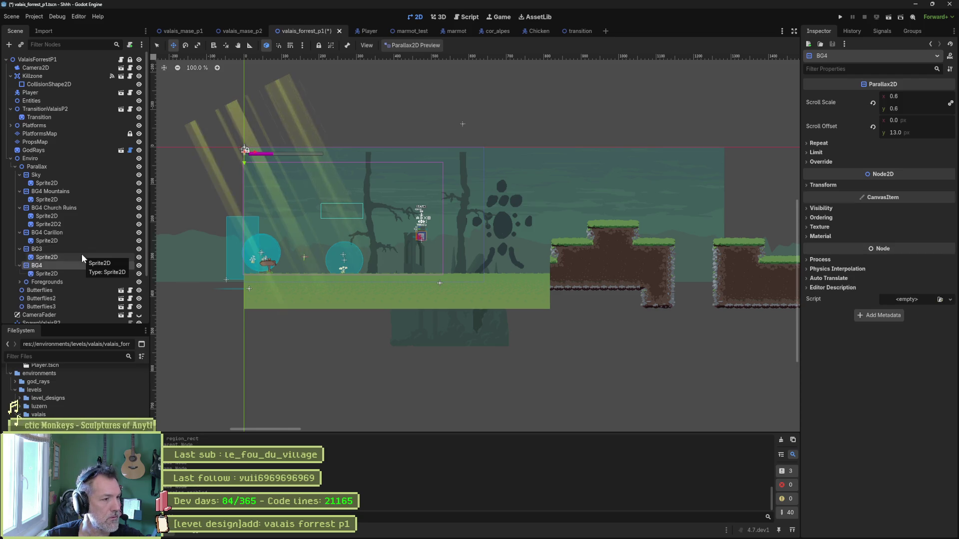
Rename the duplicated BG4 layer to BG2.
{"action": "key", "text": "alt+Tab"}
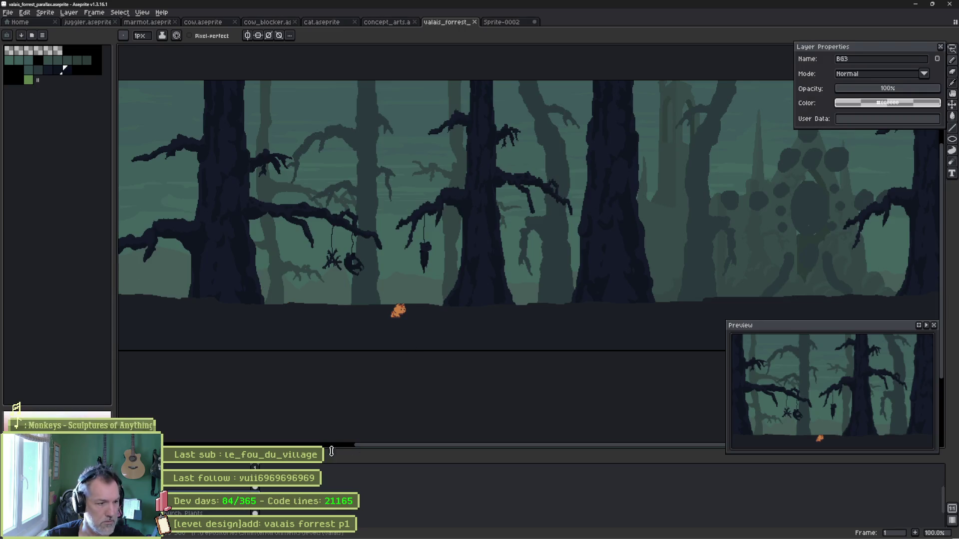
{"action": "key", "text": "alt+Tab"}
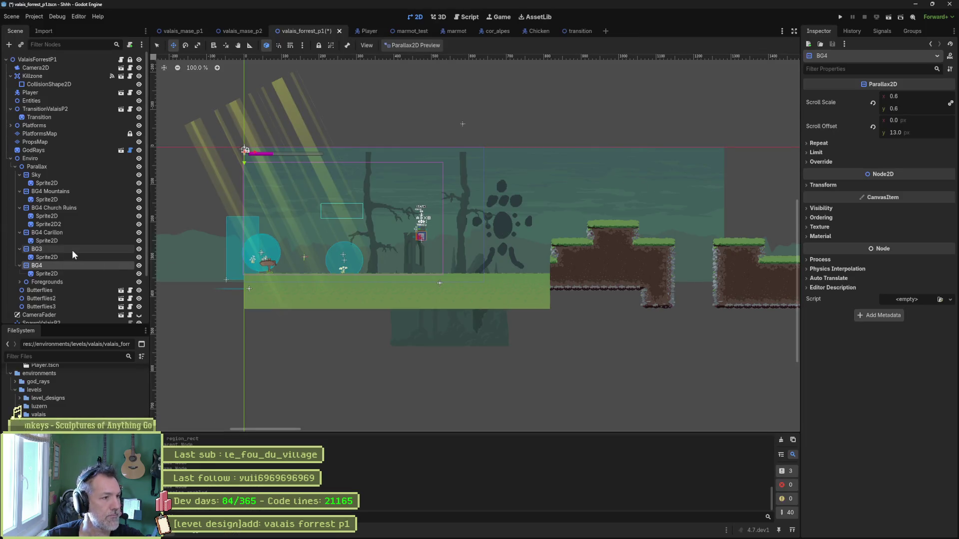
{"action": "double_click", "coordinate": [70, 265]}
{"action": "type", "text": "BG2"}
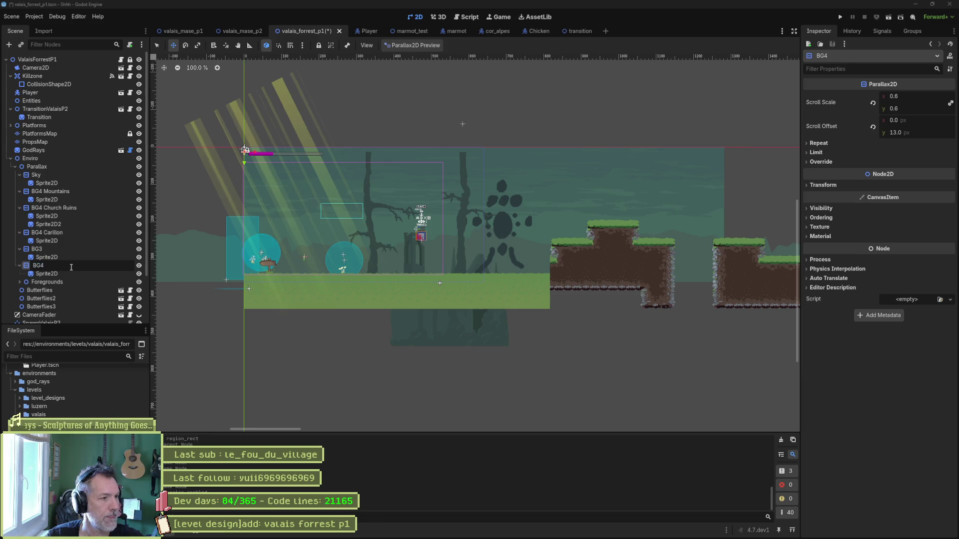
{"action": "key", "text": "Return"}
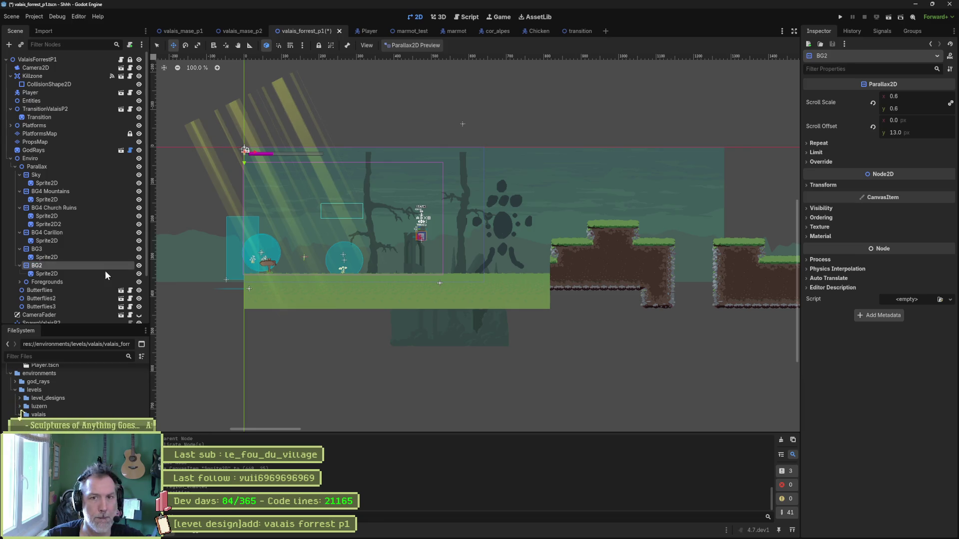
Reimport BG2's sprite from the BG2 Aseprite layer, showing the dark tree silhouettes.
{"action": "left_click", "coordinate": [103, 273]}
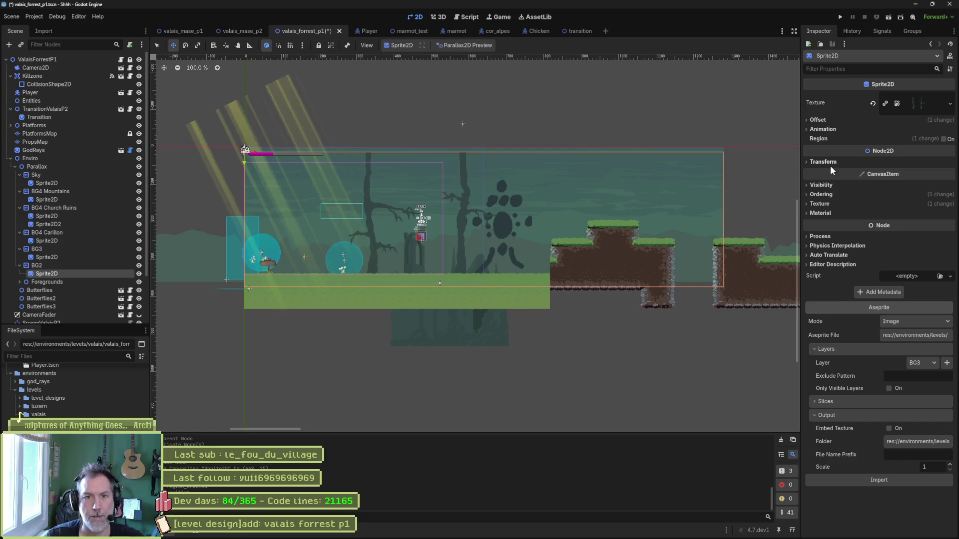
{"action": "left_click", "coordinate": [927, 368]}
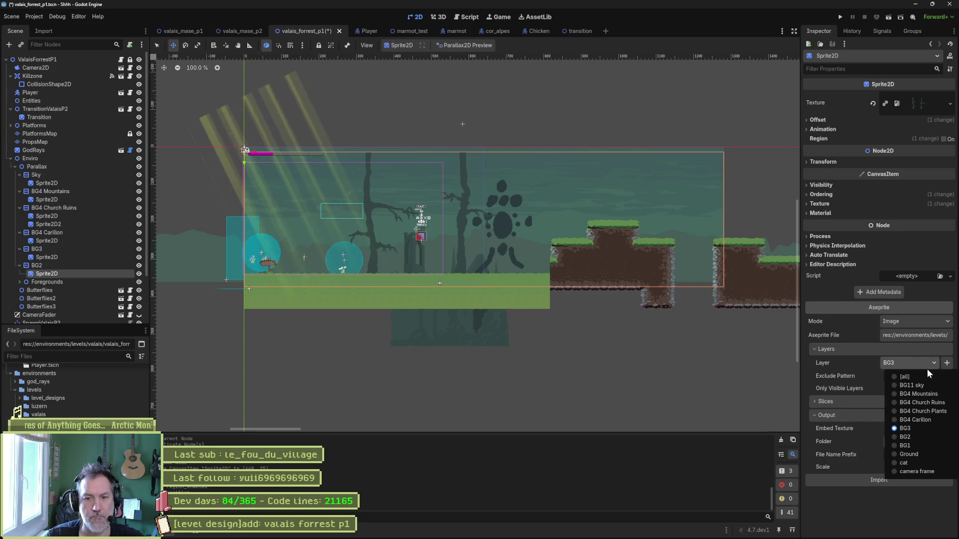
{"action": "left_click", "coordinate": [922, 438]}
{"action": "left_click", "coordinate": [903, 503]}
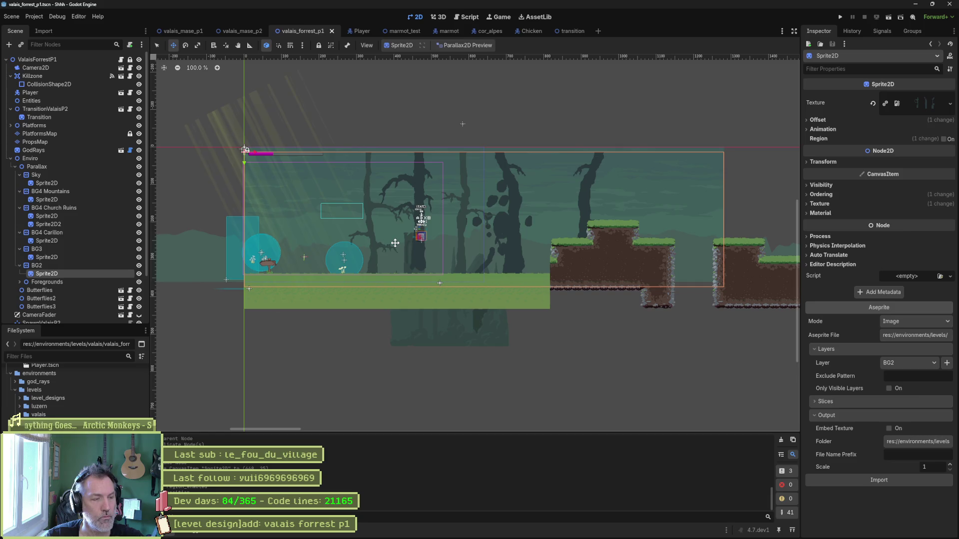
{"action": "left_click", "coordinate": [58, 207]}
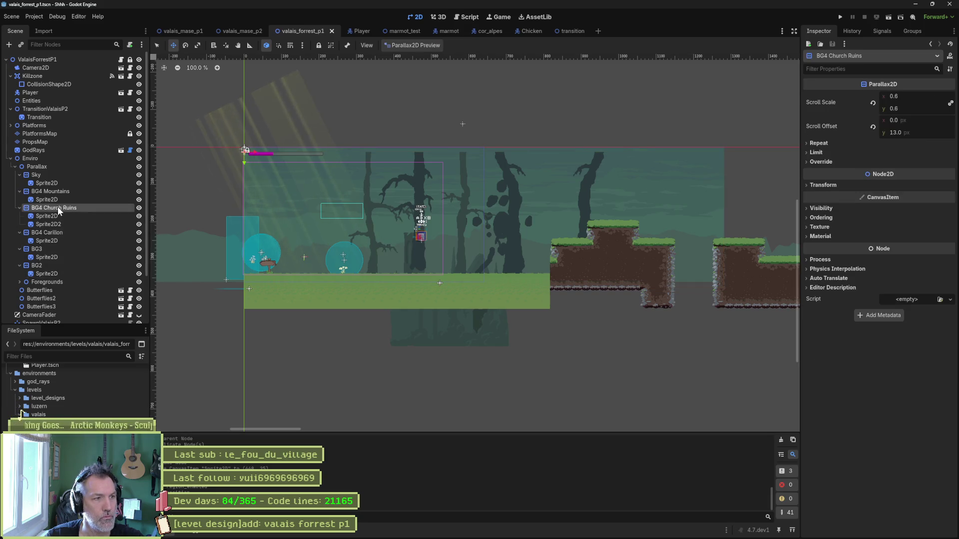
Revert the positions of both Sprite2D nodes under BG4 Church Ruins to 0, 0.
{"action": "left_click", "coordinate": [833, 184]}
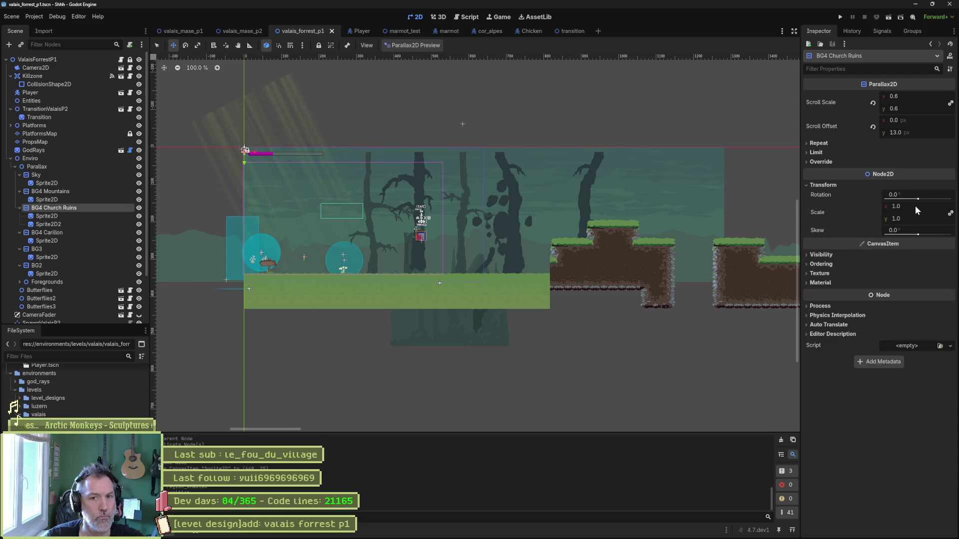
{"action": "left_click", "coordinate": [68, 215]}
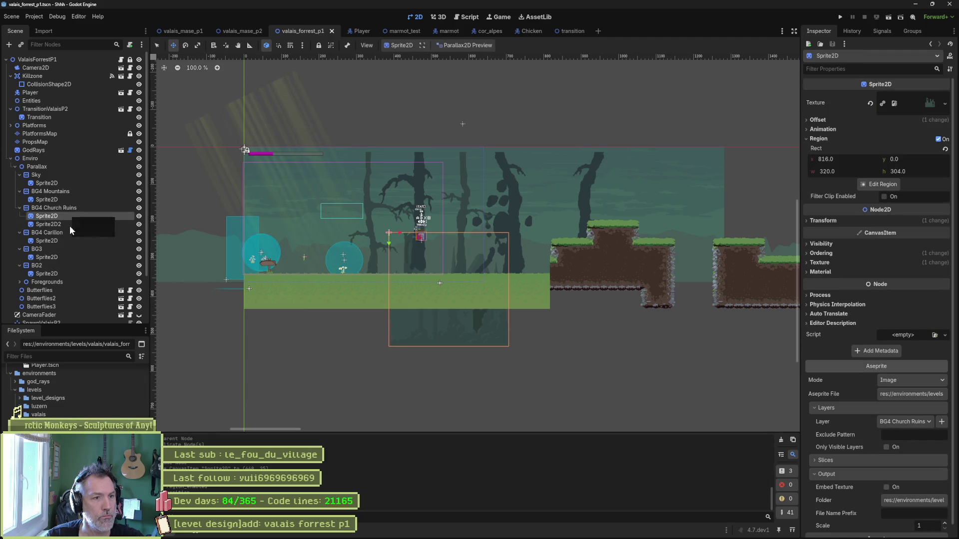
{"action": "left_click", "coordinate": [70, 226]}
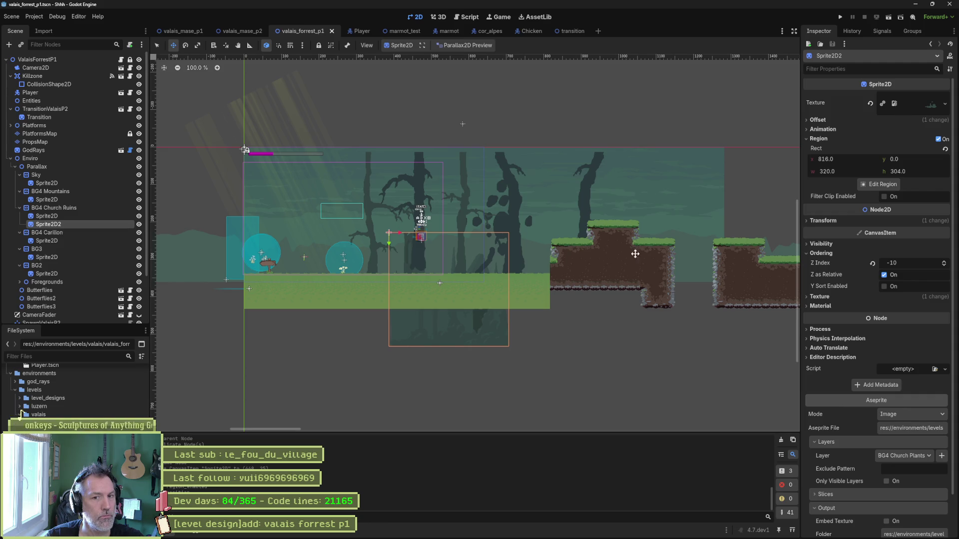
{"action": "left_click", "coordinate": [824, 220]}
{"action": "left_click", "coordinate": [871, 238]}
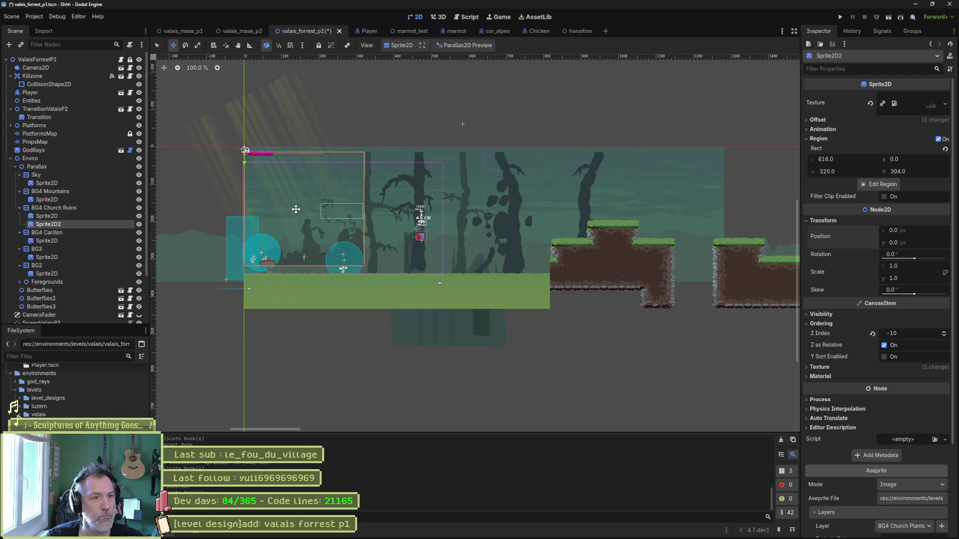
{"action": "left_click", "coordinate": [46, 215]}
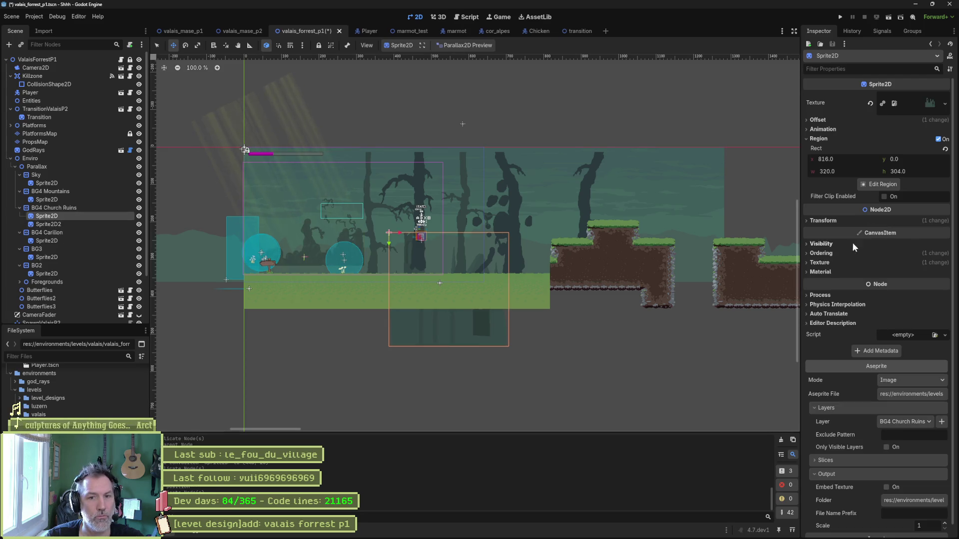
{"action": "left_click", "coordinate": [823, 221]}
{"action": "left_click", "coordinate": [871, 237]}
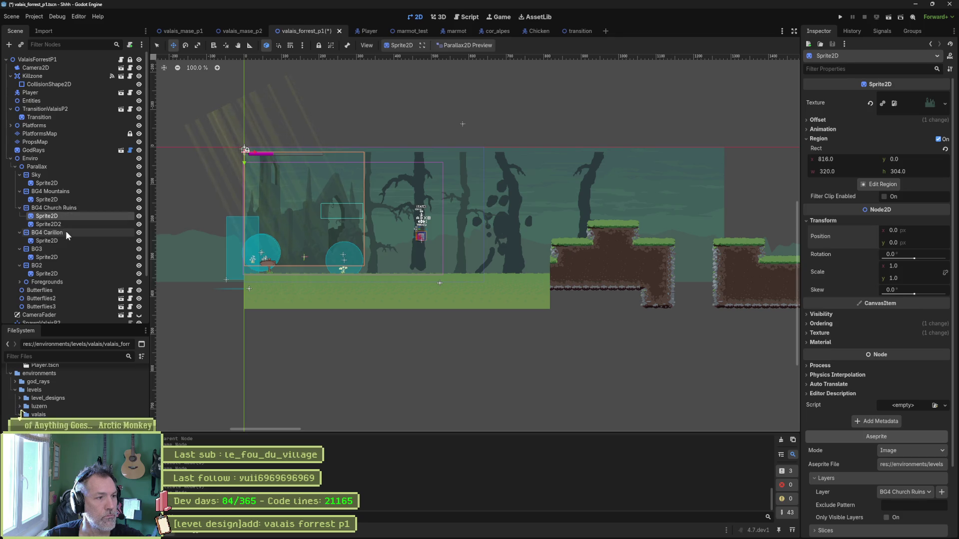
{"action": "left_click", "coordinate": [58, 267]}
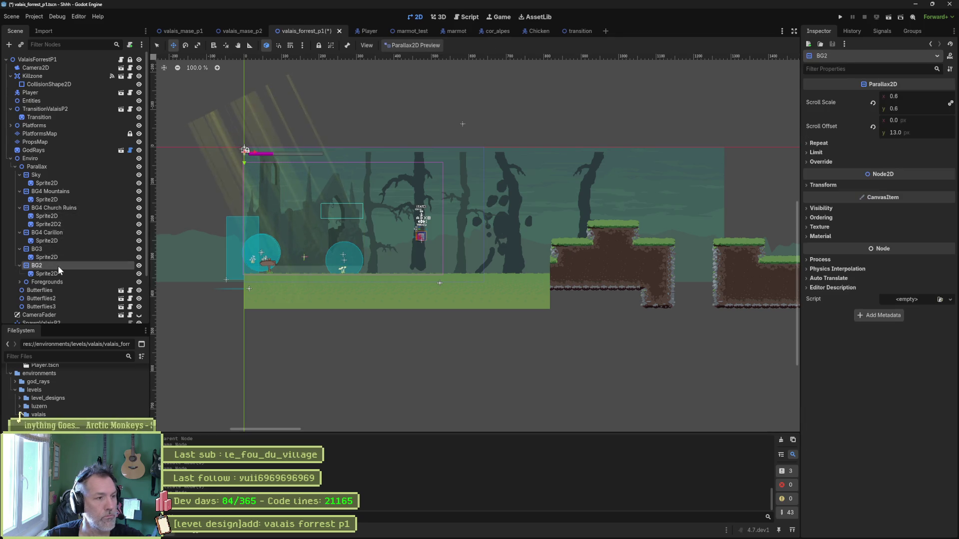
Duplicate the BG2 layer with its sprite and name the copy BG1.
{"action": "key", "text": "ctrl+d"}
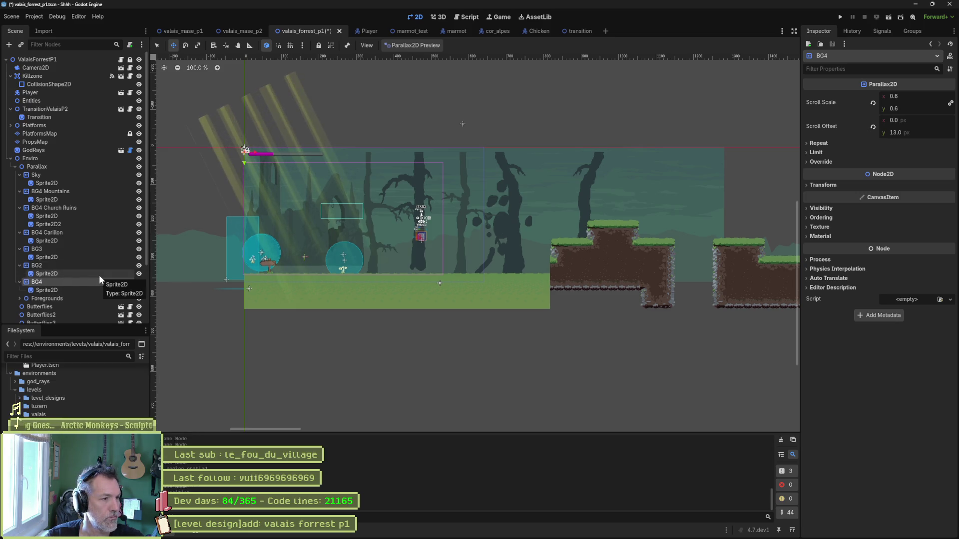
{"action": "key", "text": "F2"}
{"action": "type", "text": "BG1"}
{"action": "key", "text": "Return"}
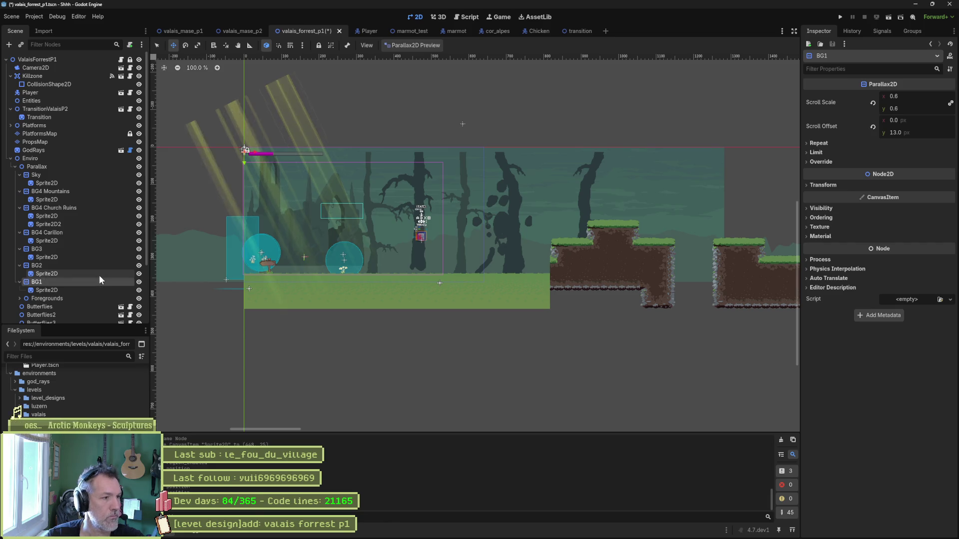
{"action": "key", "text": "alt+Tab"}
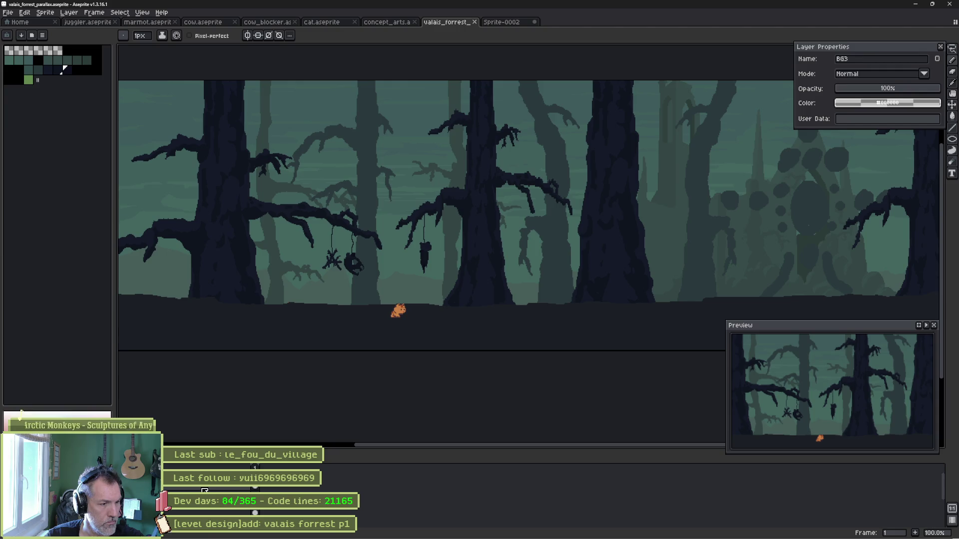
{"action": "key", "text": "alt+Tab"}
Import the BG1 Aseprite layer into BG1's sprite and hide the PropsMap ground tiles.
{"action": "left_click", "coordinate": [79, 291]}
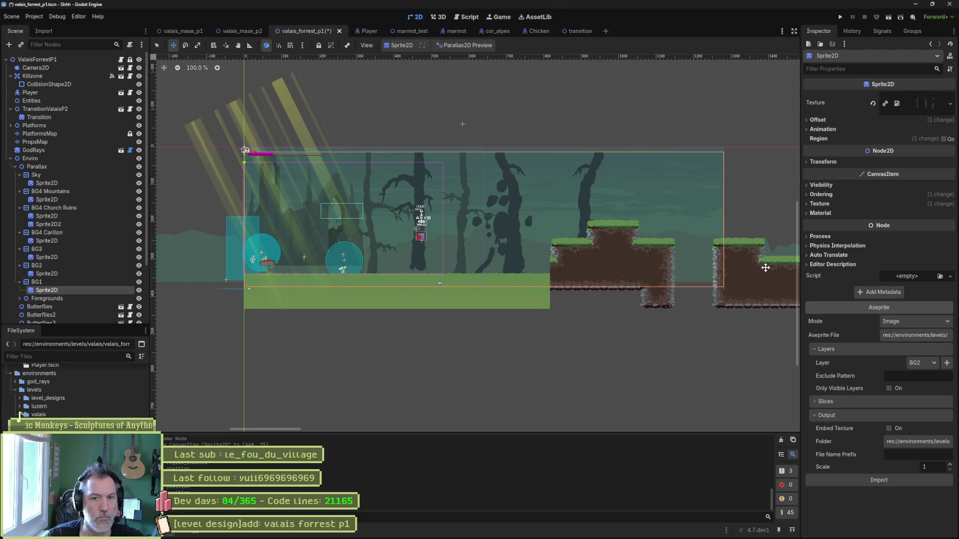
{"action": "left_click", "coordinate": [927, 362]}
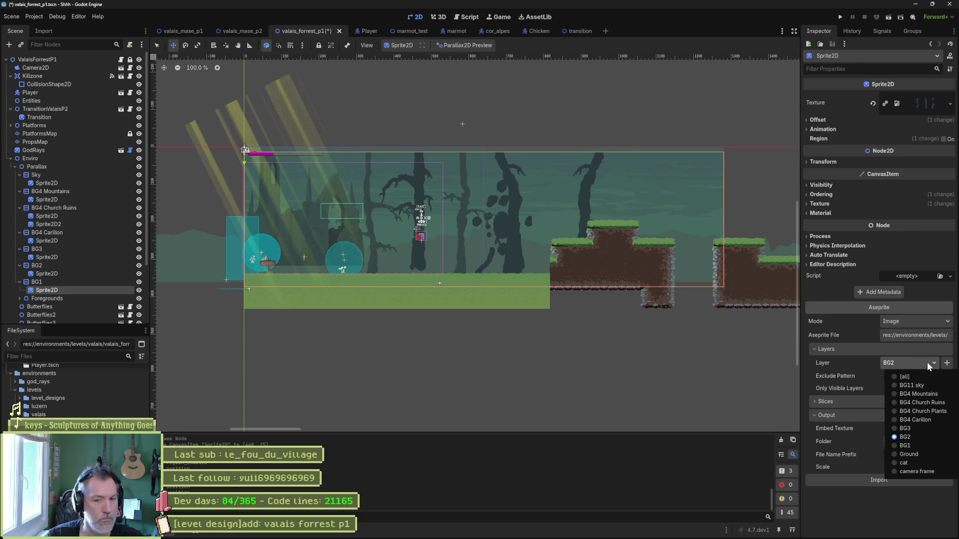
{"action": "left_click", "coordinate": [911, 445]}
{"action": "left_click", "coordinate": [889, 508]}
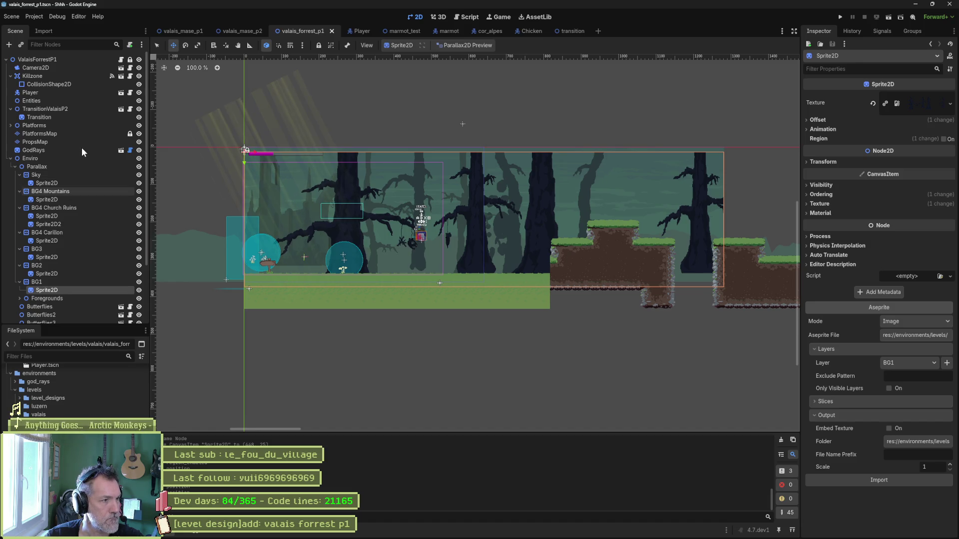
{"action": "left_click", "coordinate": [139, 143]}
{"action": "left_click", "coordinate": [139, 142]}
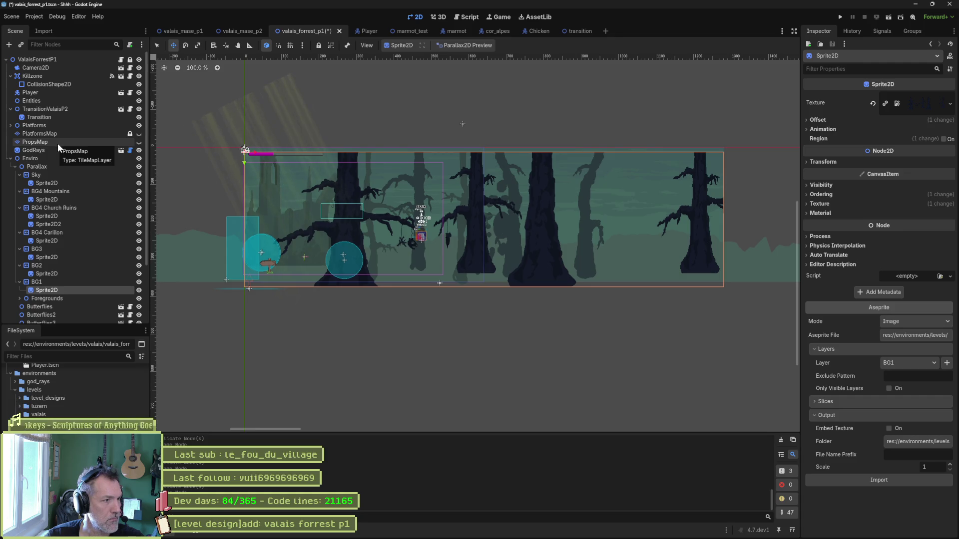
{"action": "left_click", "coordinate": [83, 283]}
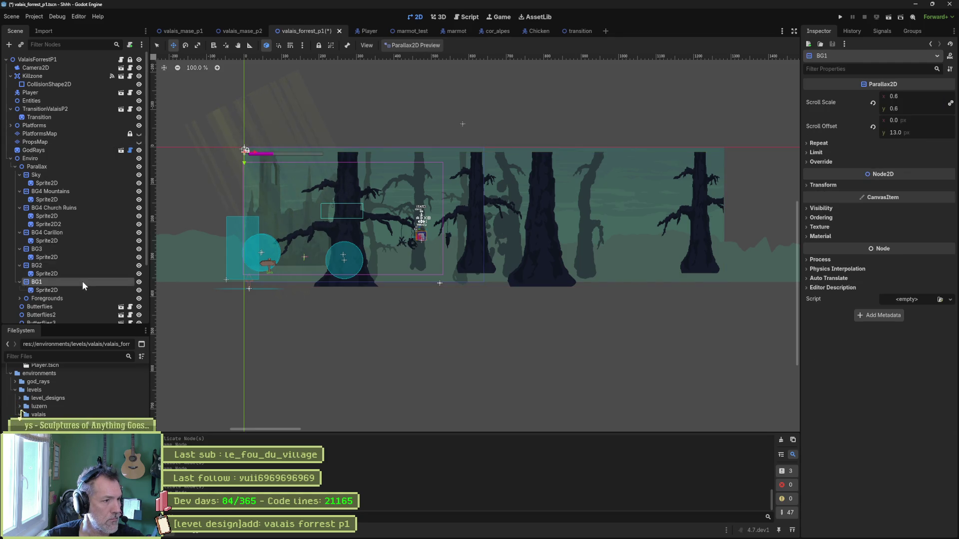
Duplicate the BG1 parallax layer and rename the copy to Ground.
{"action": "key", "text": "ctrl+d"}
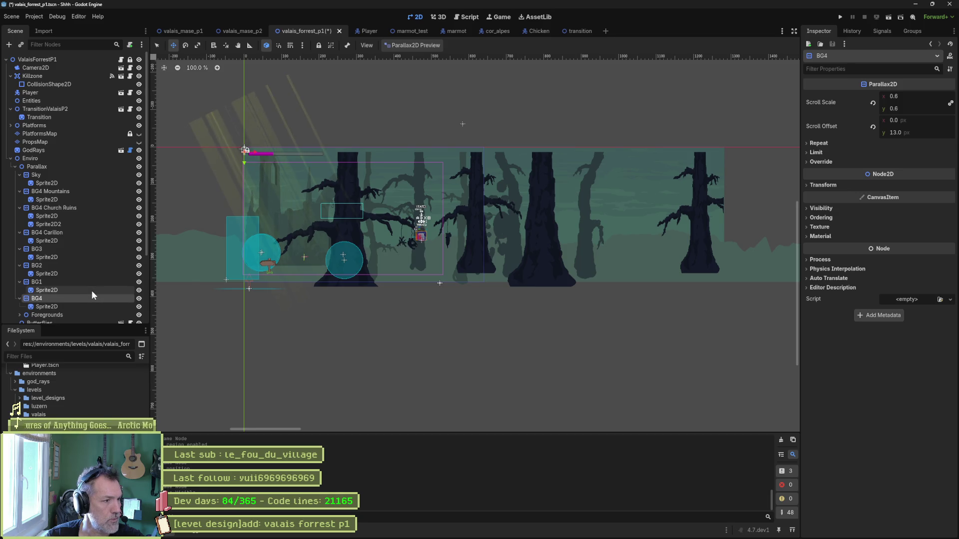
{"action": "key", "text": "alt+Tab"}
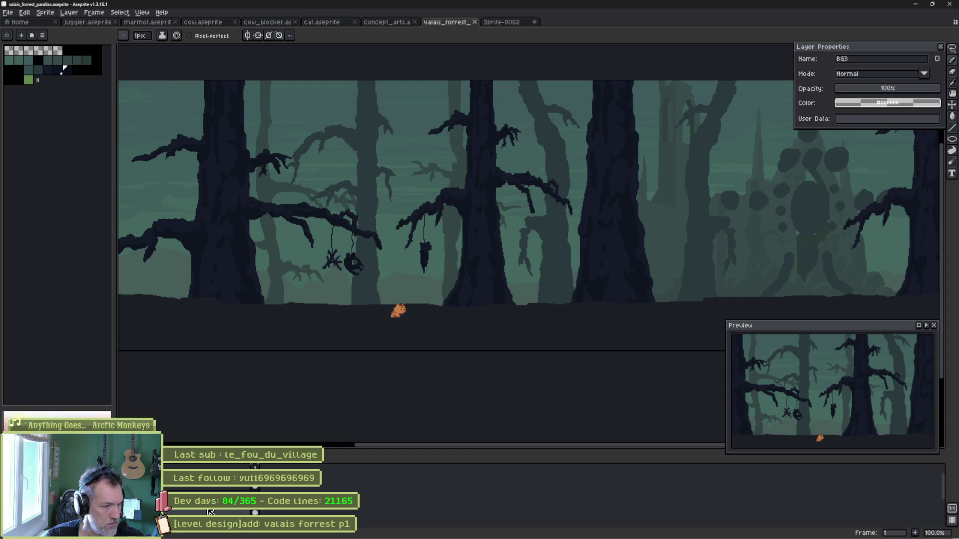
{"action": "key", "text": "alt+Tab"}
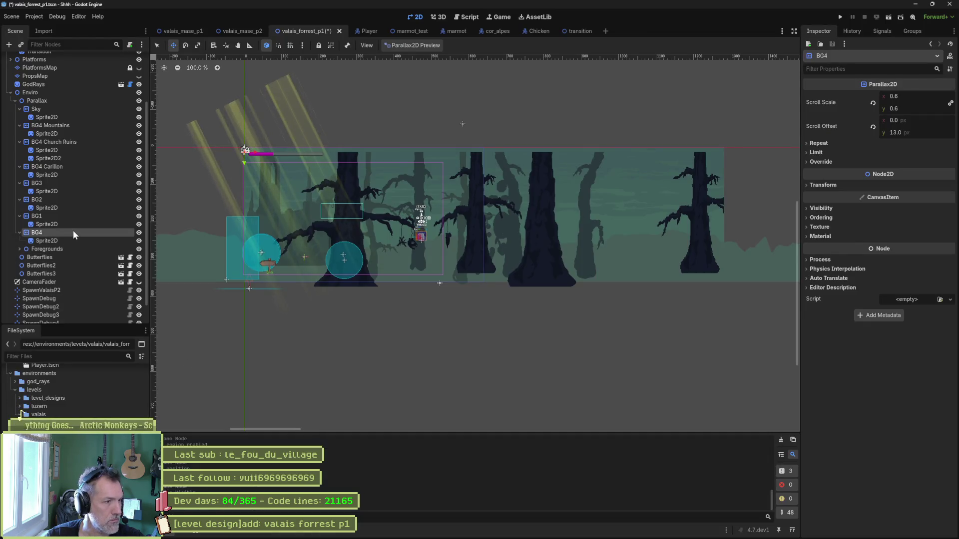
{"action": "double_click", "coordinate": [73, 232]}
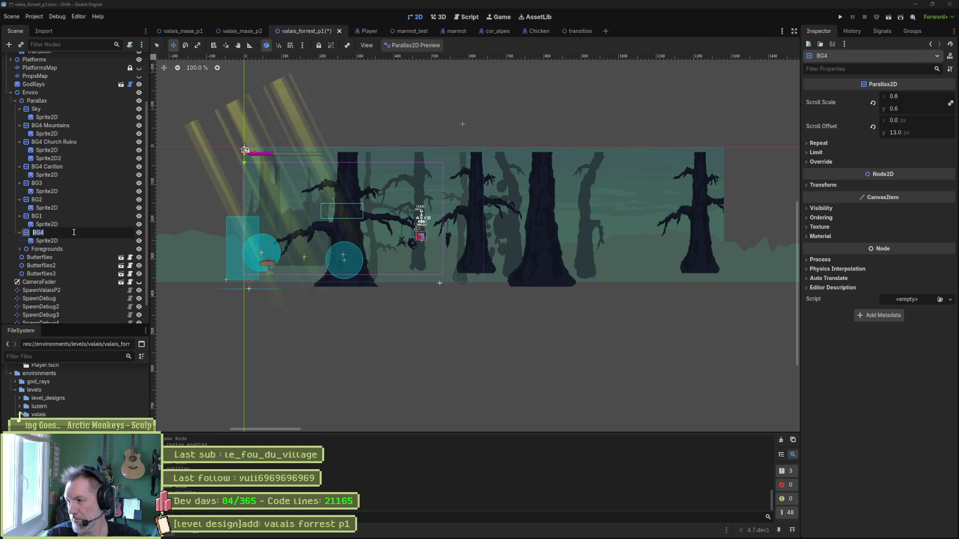
{"action": "type", "text": "Ground"}
{"action": "key", "text": "Return"}
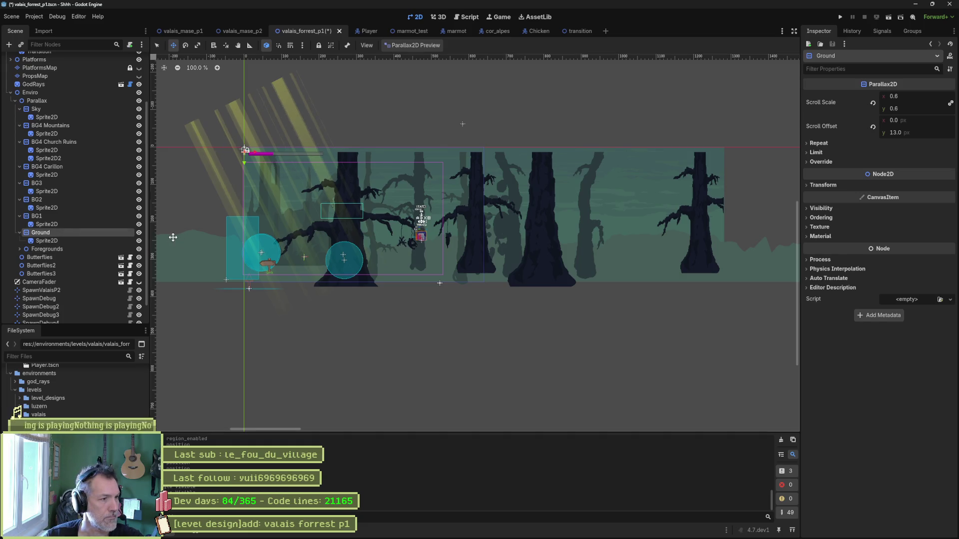
Set the Ground layer's Sprite2D Aseprite Layer to Ground, then switch to Aseprite.
{"action": "left_click", "coordinate": [107, 240]}
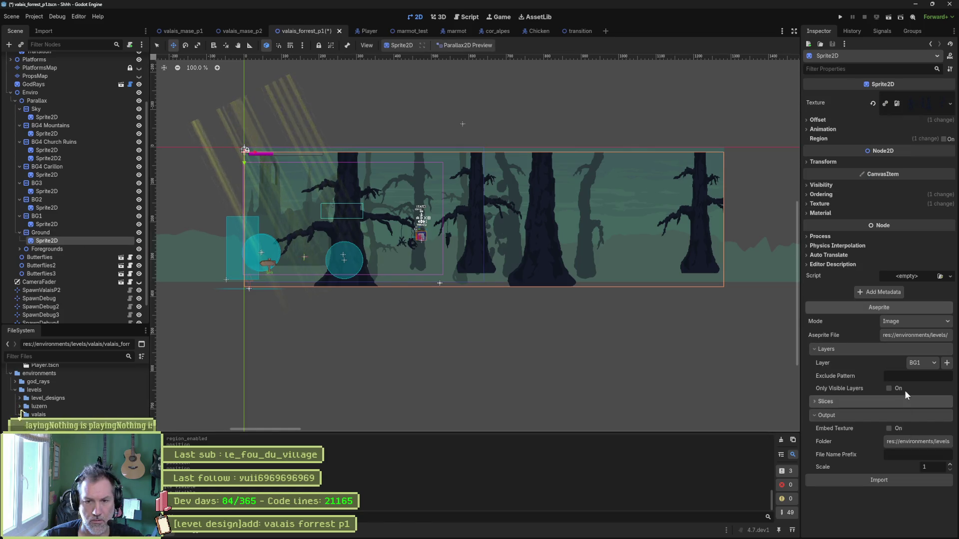
{"action": "left_click", "coordinate": [924, 363]}
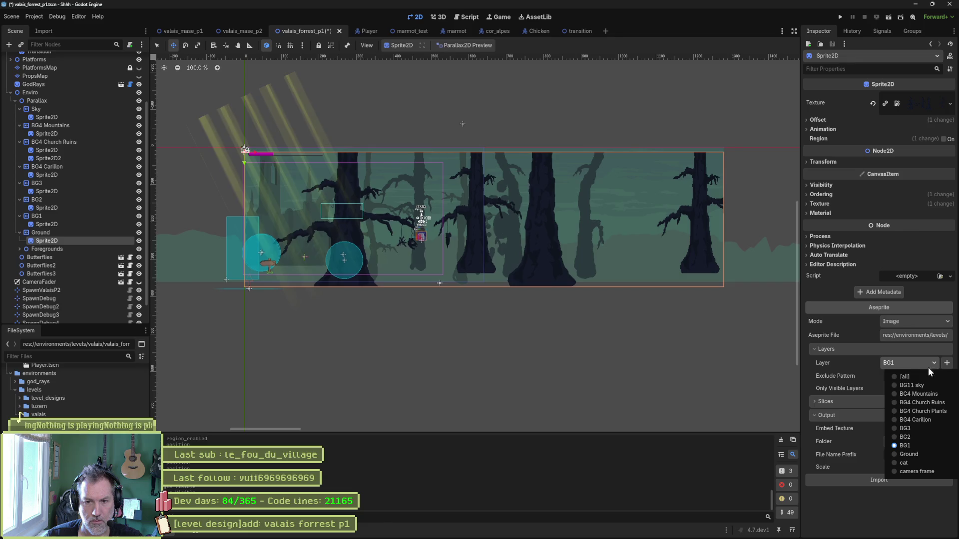
{"action": "left_click", "coordinate": [916, 453]}
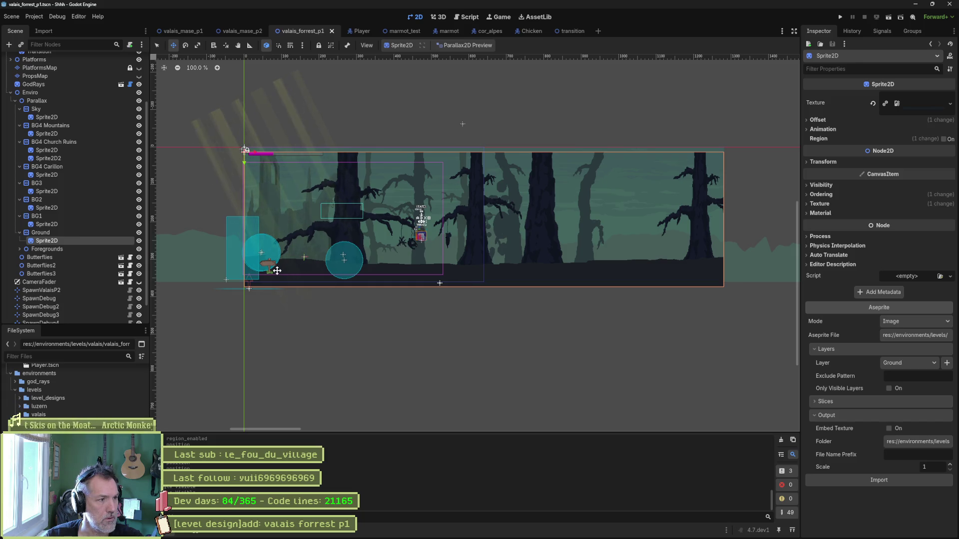
{"action": "key", "text": "alt+Tab"}
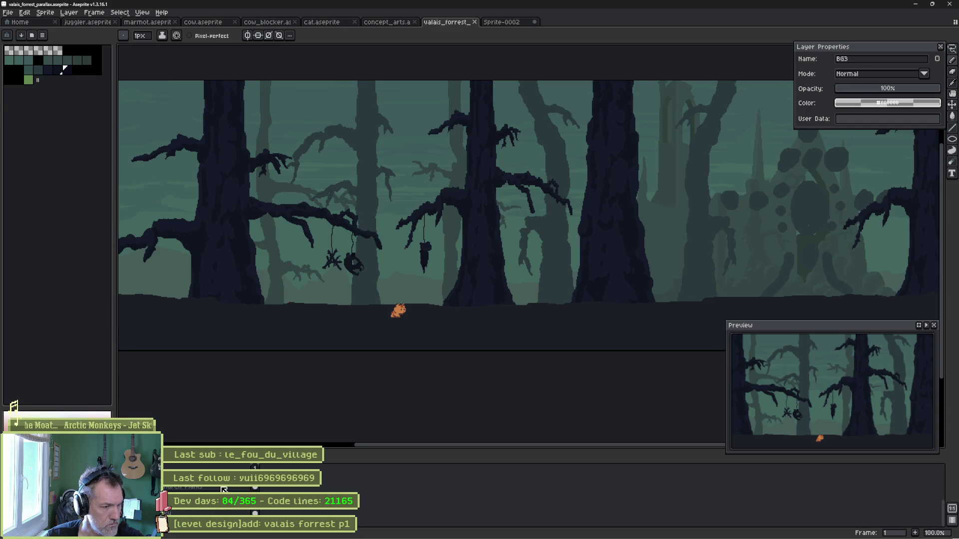
Return from the Aseprite artwork to the Godot forest scene.
{"action": "key", "text": "alt+Tab"}
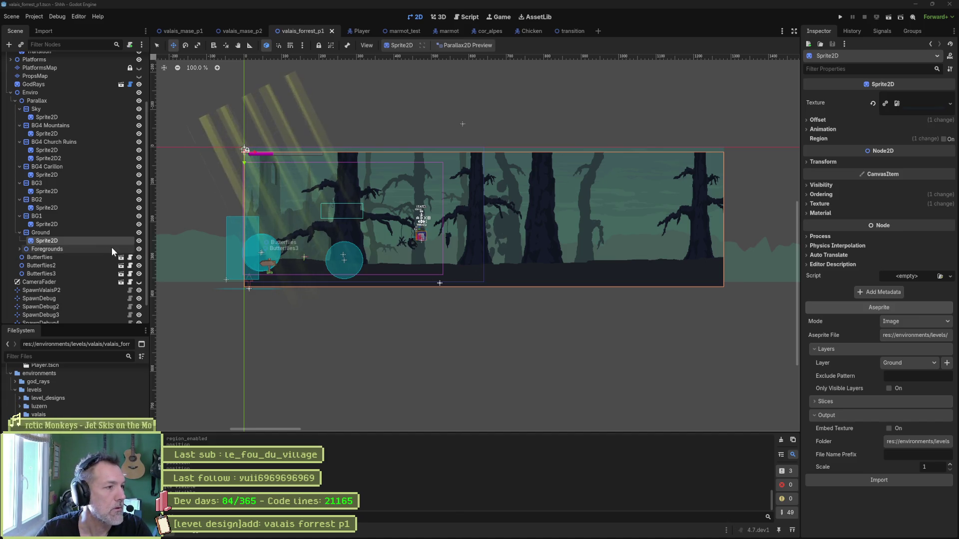
Delete the Butterflies, Butterflies2 and Butterflies3 nodes and save the scene.
{"action": "left_click", "coordinate": [63, 258]}
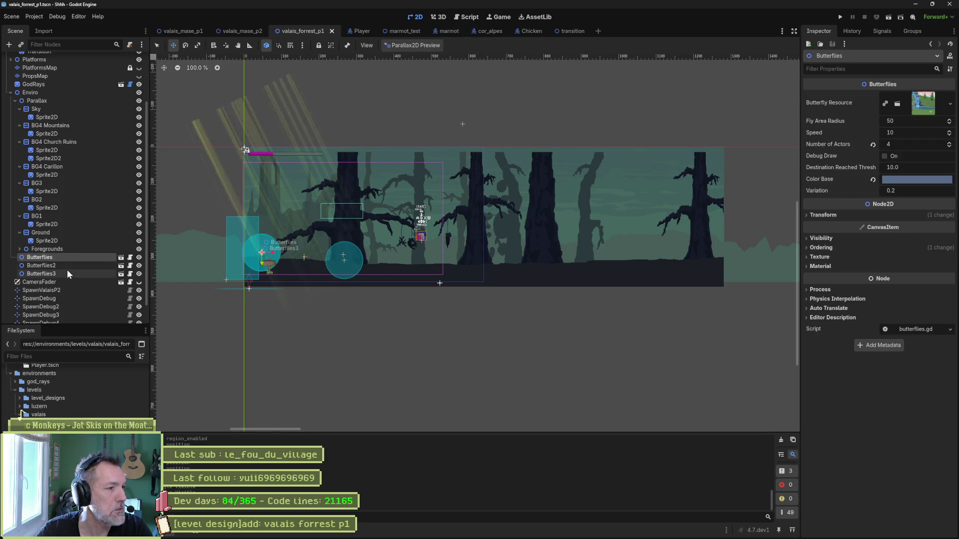
{"action": "left_click", "coordinate": [73, 274], "text": "shift"}
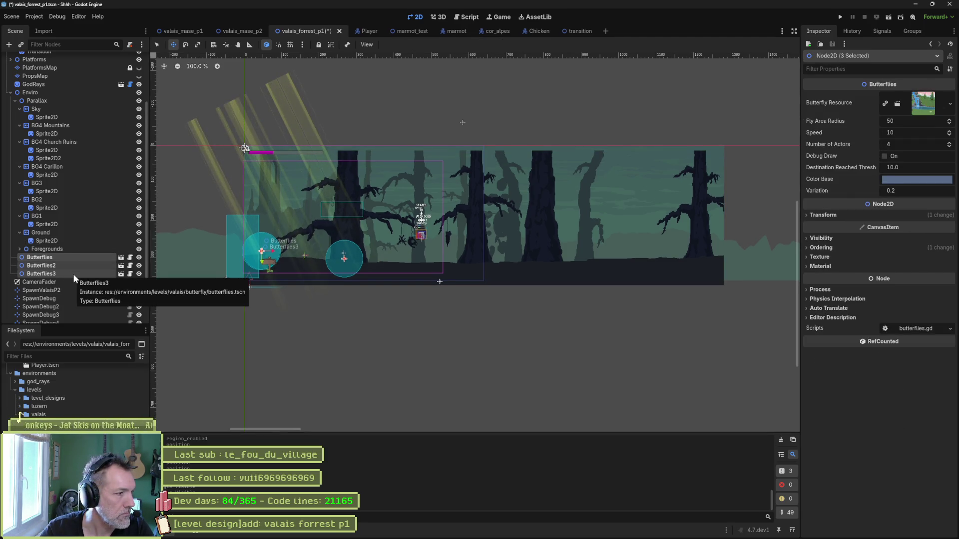
{"action": "key", "text": "Delete"}
{"action": "key", "text": "Return"}
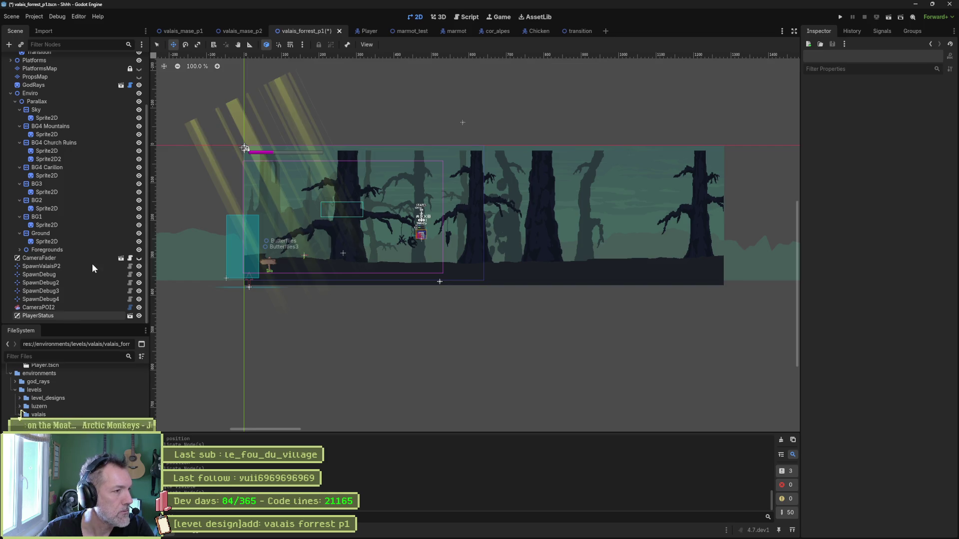
{"action": "scroll", "coordinate": [88, 250], "scroll_direction": "up", "scroll_amount": 5}
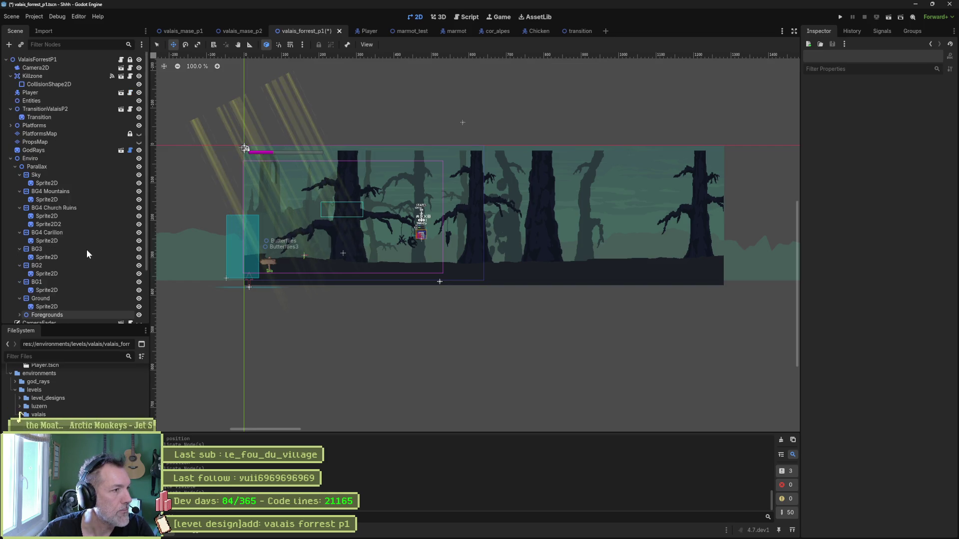
{"action": "key", "text": "ctrl+s"}
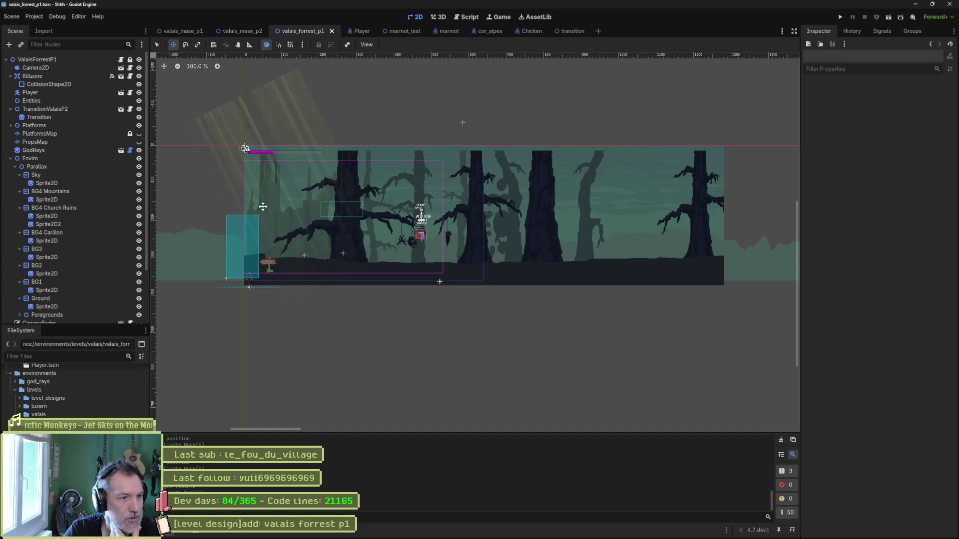
Review the BG4 Church Ruins sprite, BG3 layer scroll settings and BG2 sprite.
{"action": "mouse_move", "coordinate": [291, 199]}
{"action": "left_mouse_down"}
{"action": "mouse_move", "coordinate": [389, 289]}
{"action": "mouse_move", "coordinate": [351, 267]}
{"action": "left_mouse_up"}
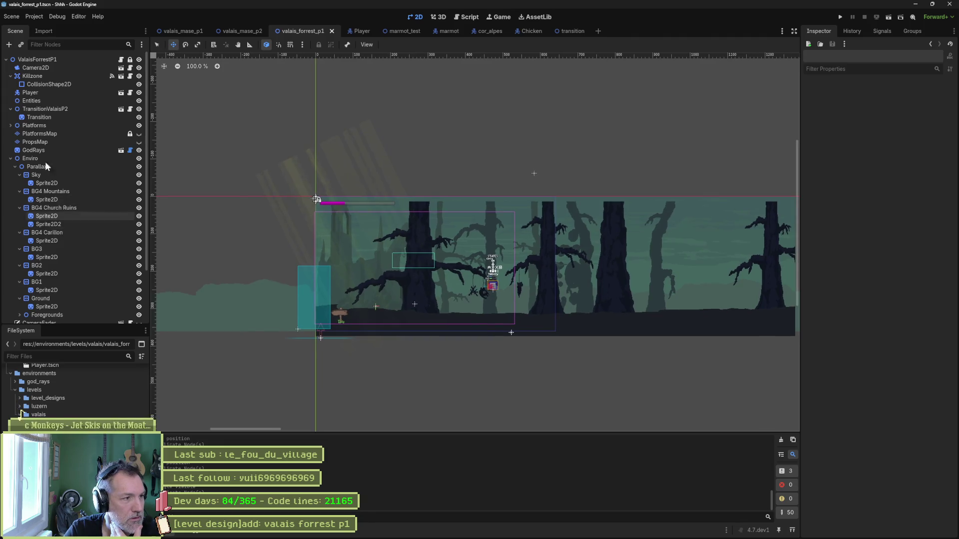
{"action": "left_click", "coordinate": [64, 224]}
{"action": "left_click", "coordinate": [74, 248]}
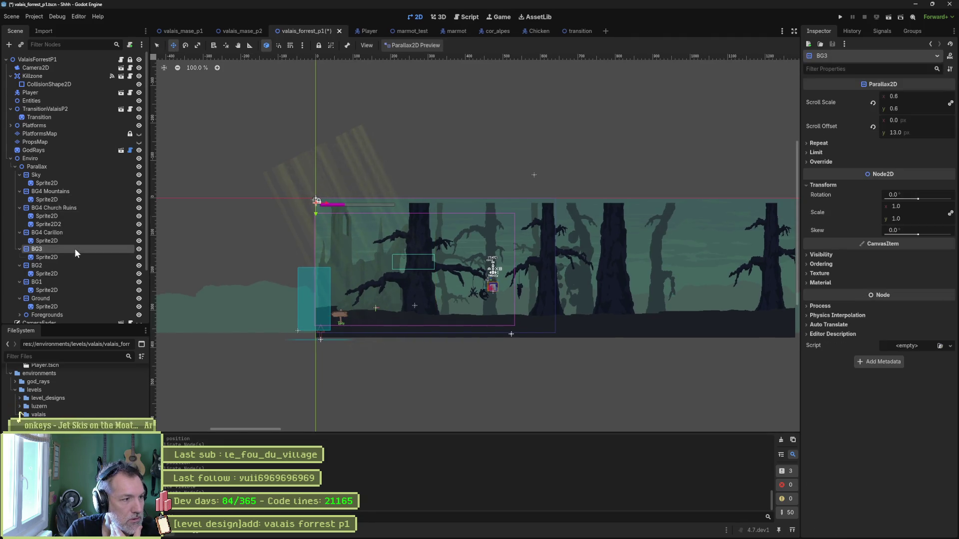
{"action": "left_click", "coordinate": [59, 167]}
{"action": "left_click", "coordinate": [46, 274]}
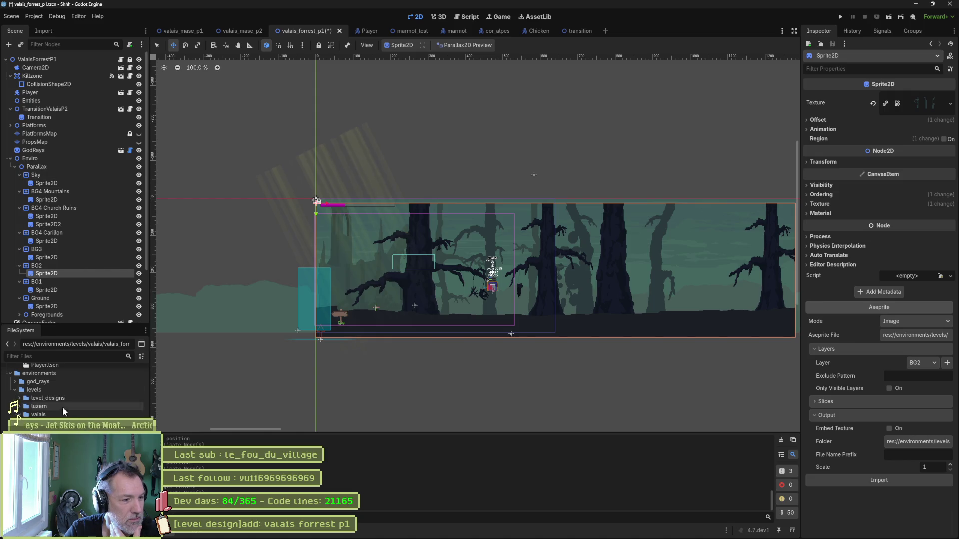
Look around the forest level, check BG4 Church Ruins, then switch to the browser.
{"action": "left_click_drag", "start_coordinate": [474, 248], "coordinate": [428, 227]}
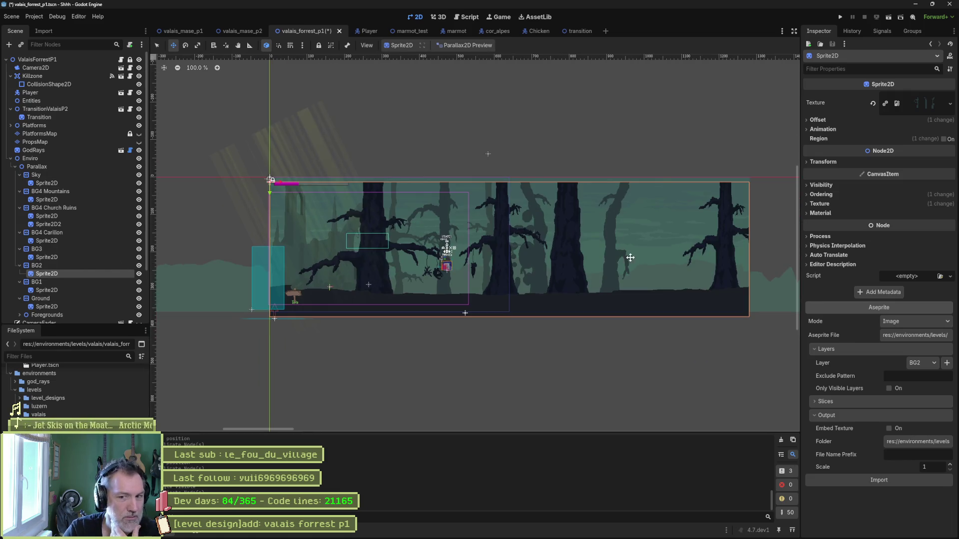
{"action": "scroll", "coordinate": [414, 250], "scroll_direction": "up", "scroll_amount": 4}
{"action": "scroll", "coordinate": [417, 253], "scroll_direction": "down", "scroll_amount": 4}
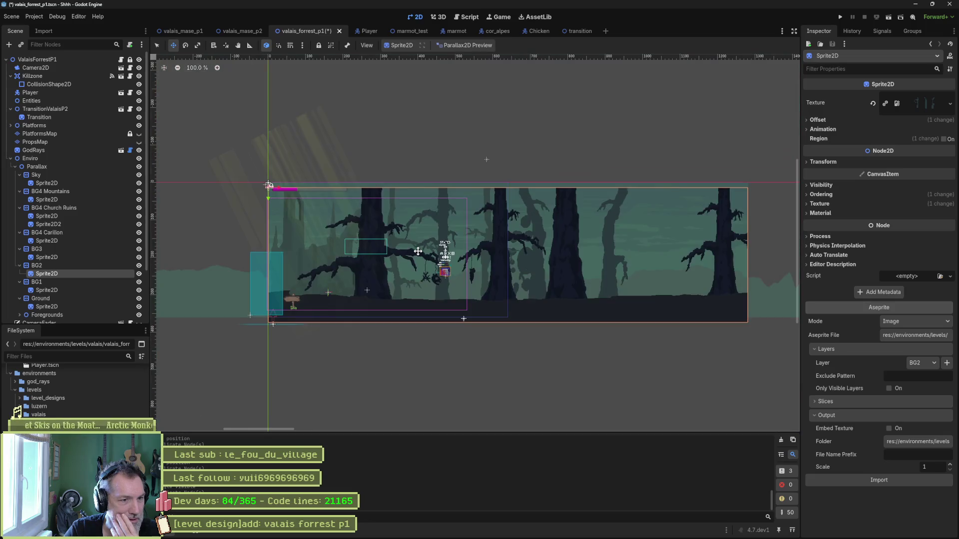
{"action": "scroll", "coordinate": [418, 252], "scroll_direction": "up", "scroll_amount": 3}
{"action": "scroll", "coordinate": [383, 256], "scroll_direction": "up", "scroll_amount": 1}
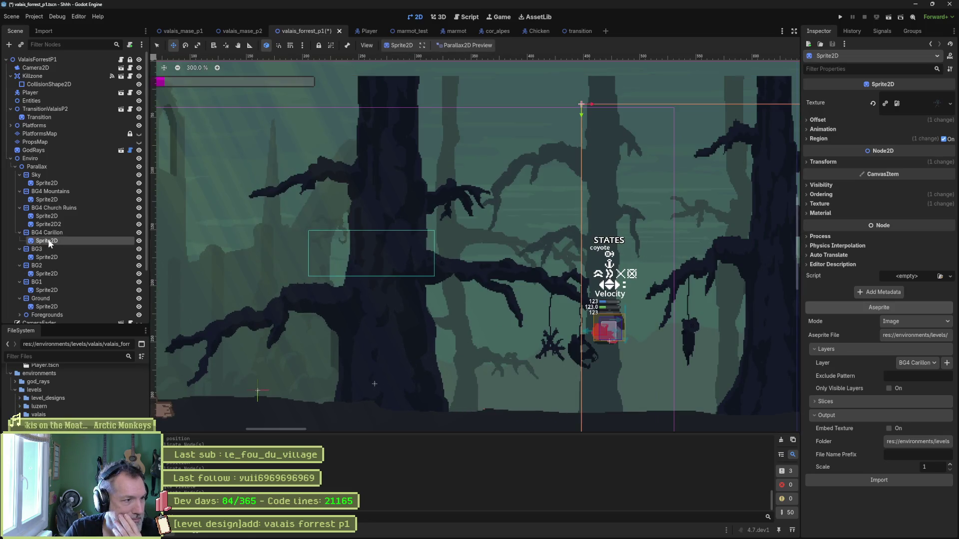
{"action": "left_click", "coordinate": [62, 207]}
{"action": "scroll", "coordinate": [584, 285], "scroll_direction": "down", "scroll_amount": 2}
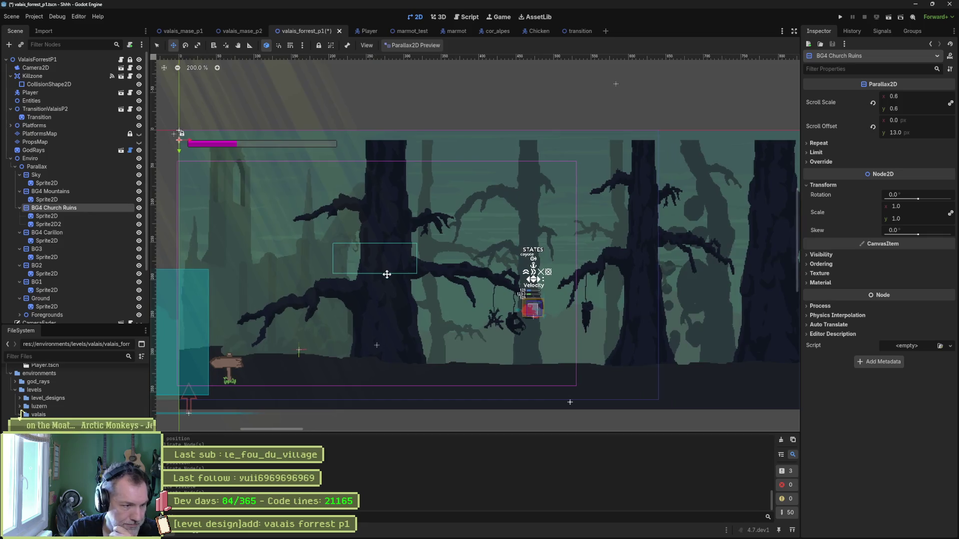
{"action": "scroll", "coordinate": [584, 285], "scroll_direction": "up", "scroll_amount": 1}
{"action": "left_click", "coordinate": [423, 536]}
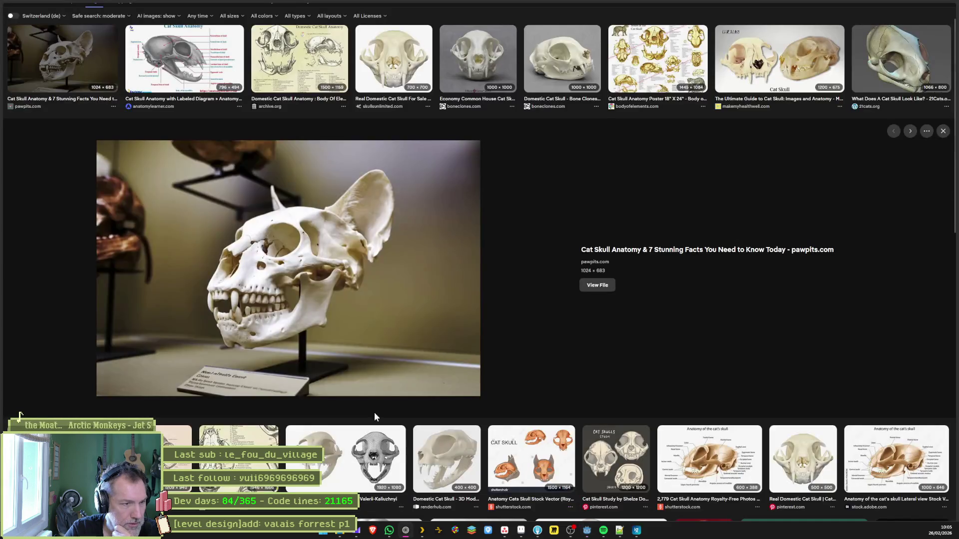
Ask Gemini in French why Godot sometimes runs so slowly.
{"action": "left_click", "coordinate": [46, 51]}
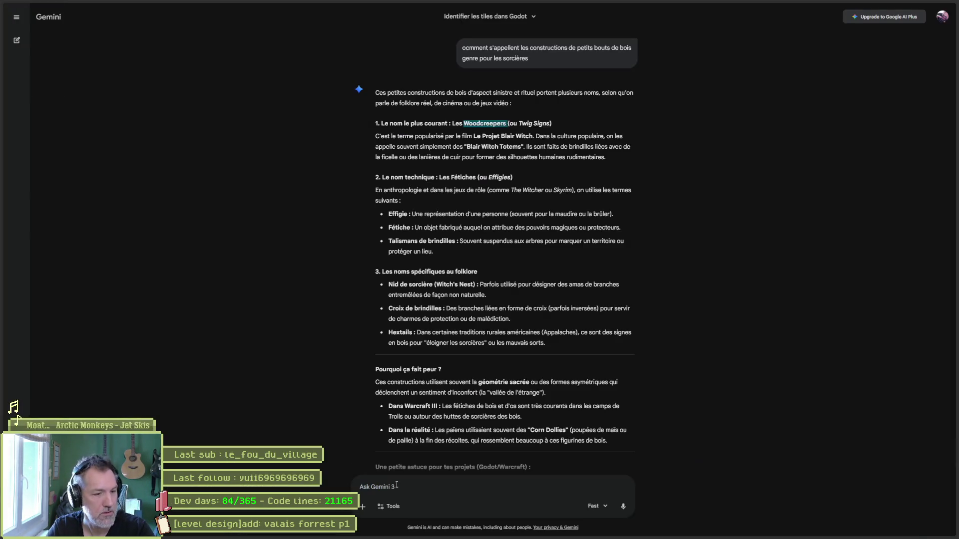
{"action": "type", "text": "pourquoi des f"}
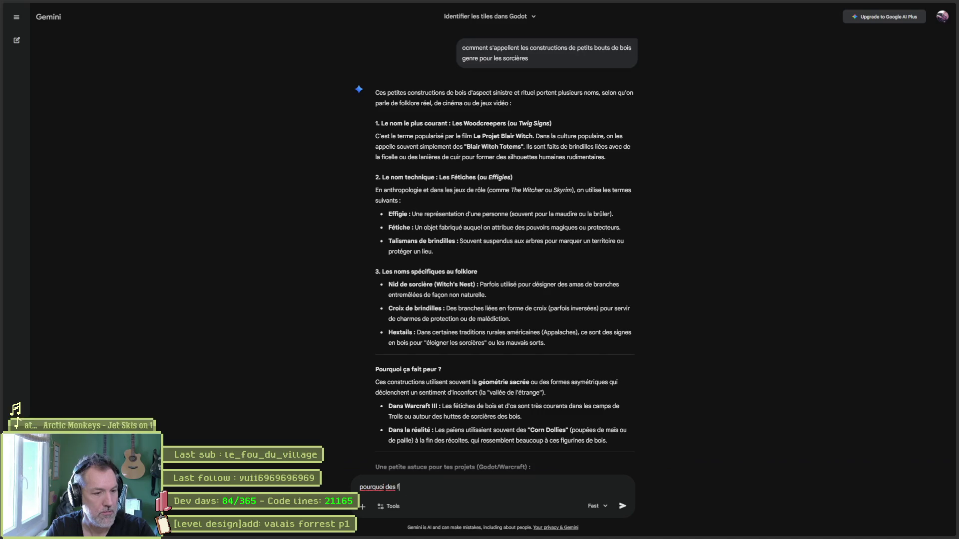
{"action": "type", "text": "ois godot rame"}
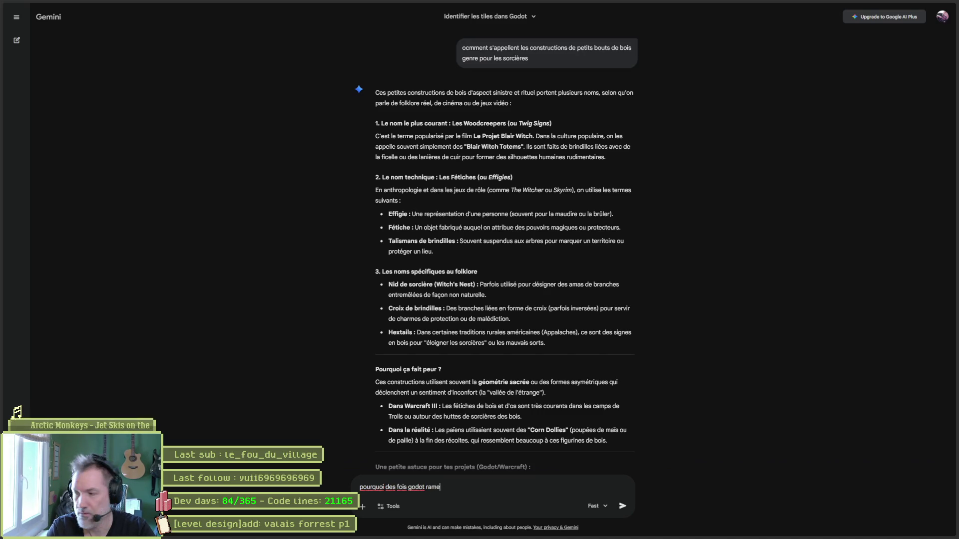
{"action": "type", "text": " sa mere"}
{"action": "key", "text": "Return"}
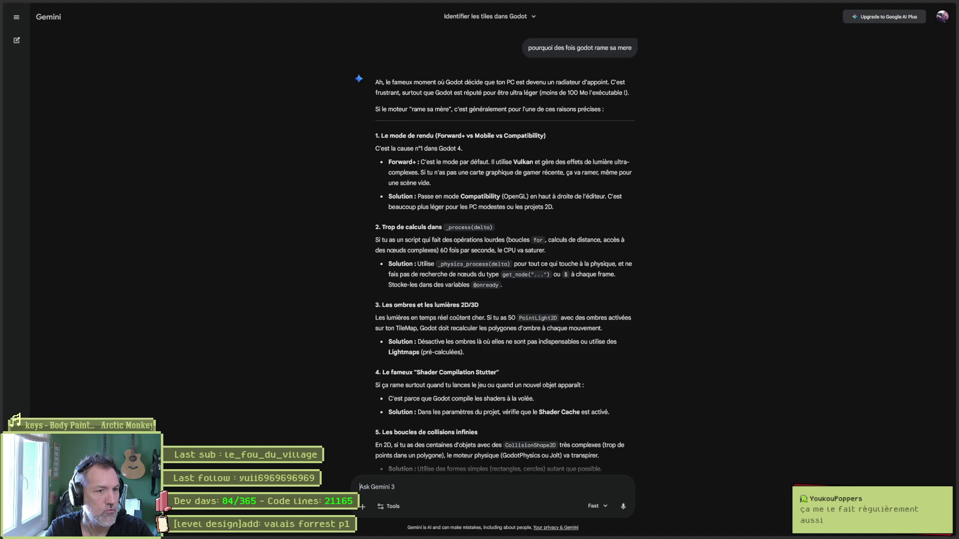
{"action": "type", "text": "H"}
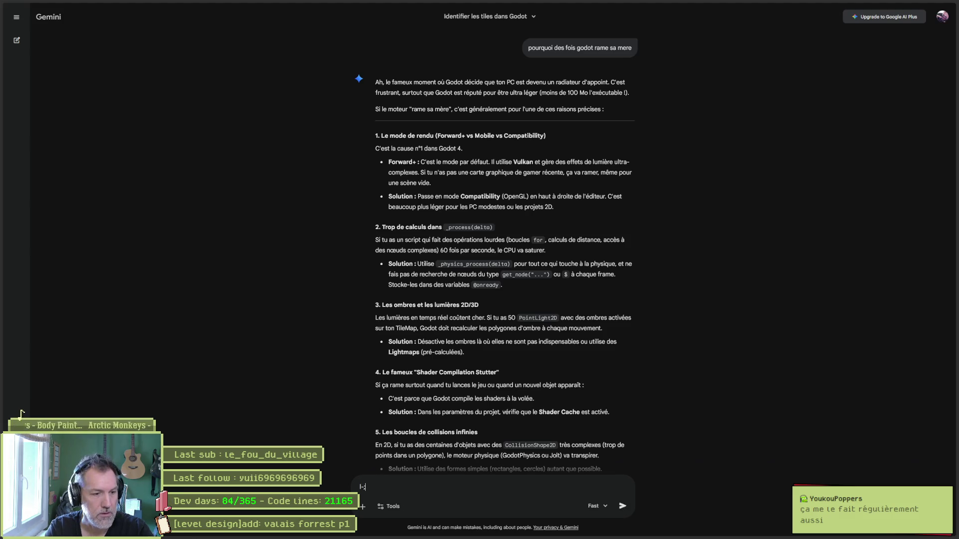
{"action": "type", "text": "editeur rame sa"}
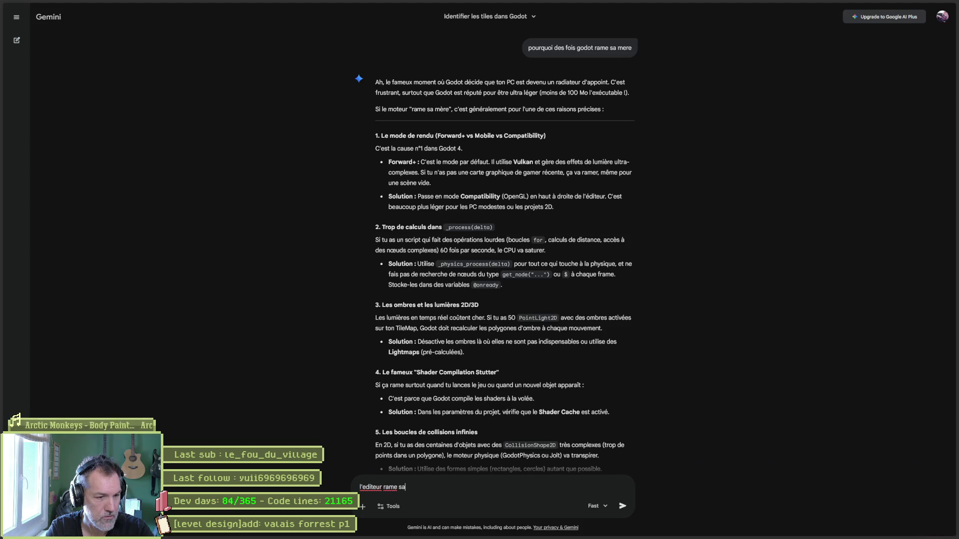
Ask why the editor lags without pressing play despite a strong GPU, then return to Godot.
{"action": "type", "text": "faire play. et ma carte est balez"}
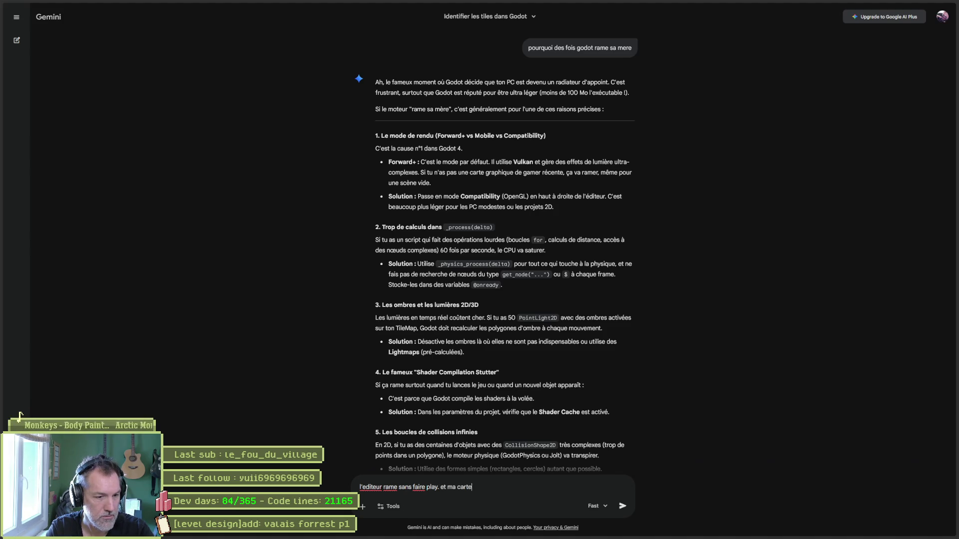
{"action": "type", "text": "est baley"}
{"action": "key", "text": "Return"}
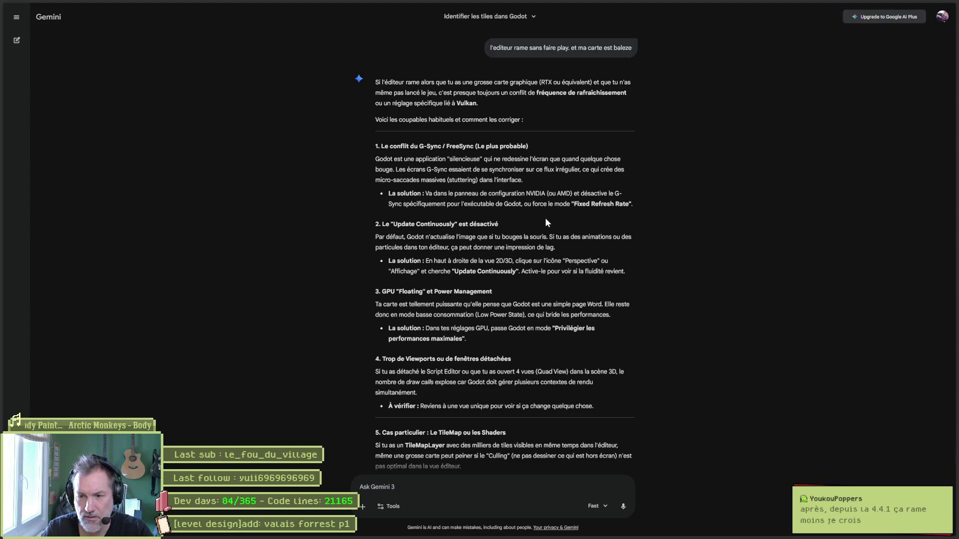
{"action": "mouse_move", "coordinate": [631, 538]}
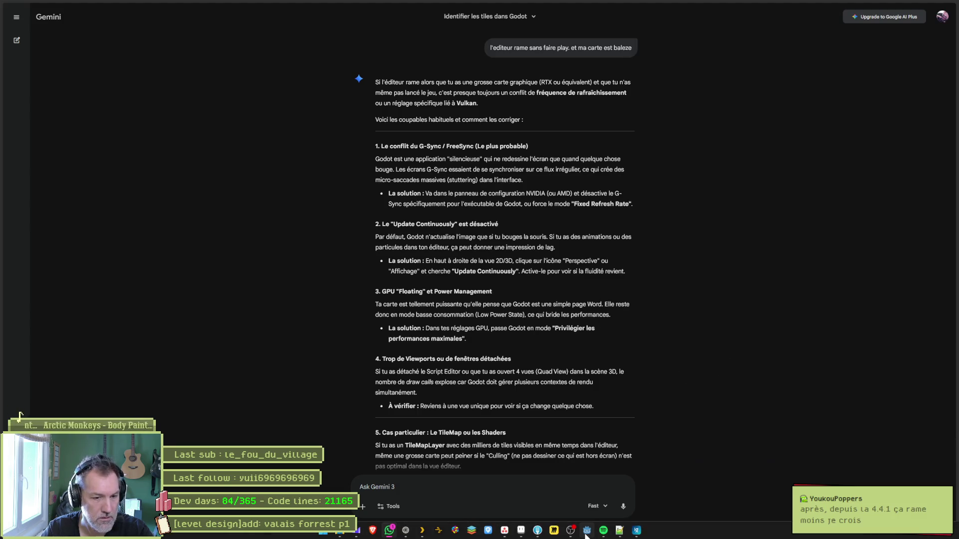
{"action": "left_click", "coordinate": [586, 533]}
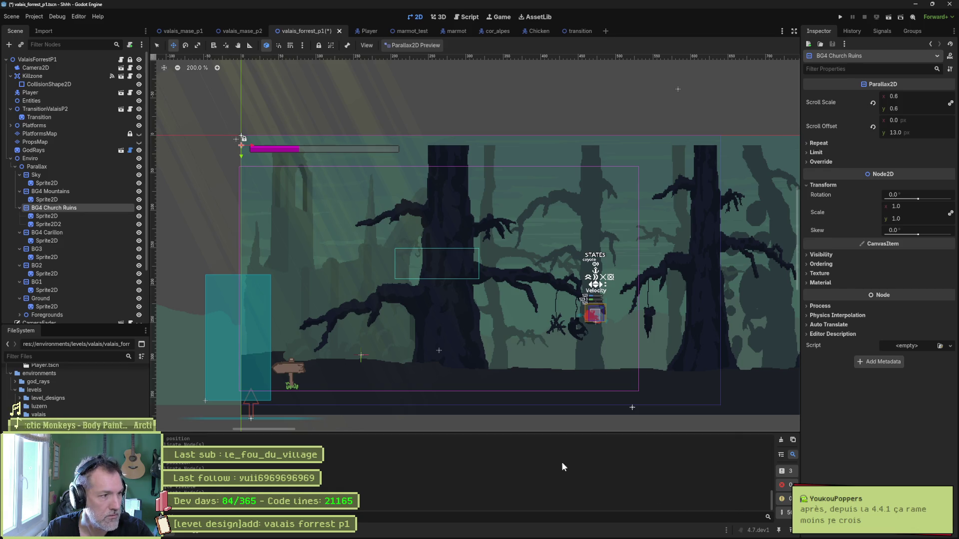
Inspect the BG1, BG4 Mountains, BG4 Carillon, Church Ruins and BG2 parallax and sprite settings.
{"action": "scroll", "coordinate": [97, 240], "scroll_direction": "down", "scroll_amount": 3}
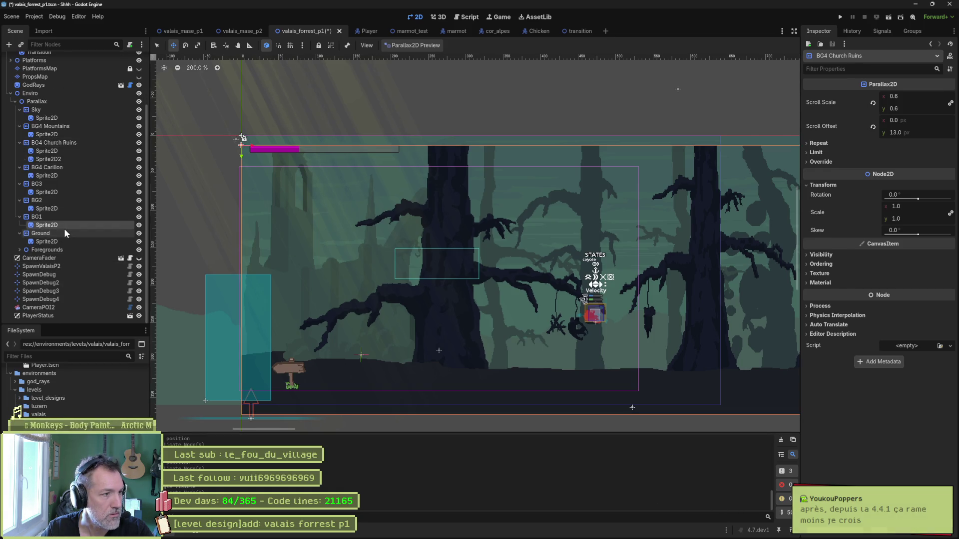
{"action": "left_click", "coordinate": [64, 228]}
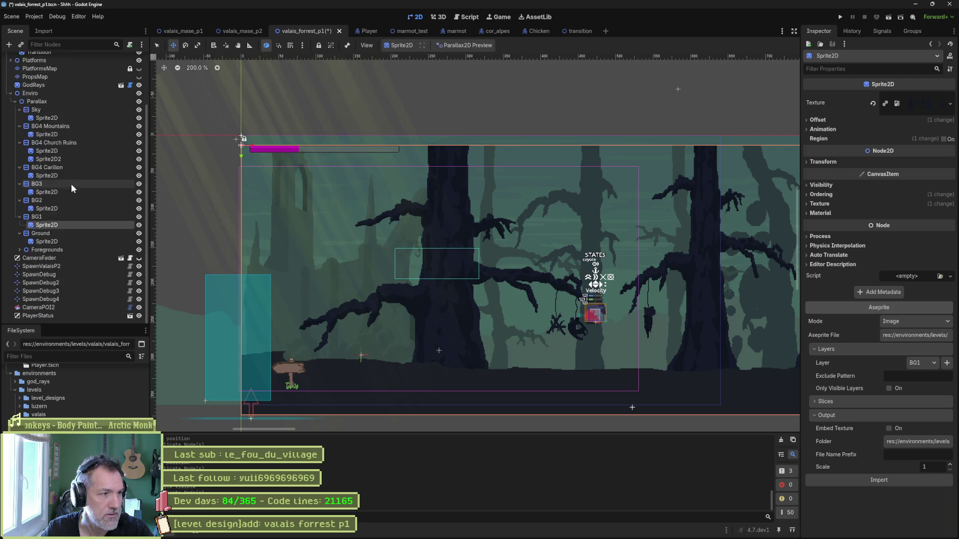
{"action": "scroll", "coordinate": [71, 189], "scroll_direction": "up", "scroll_amount": 3}
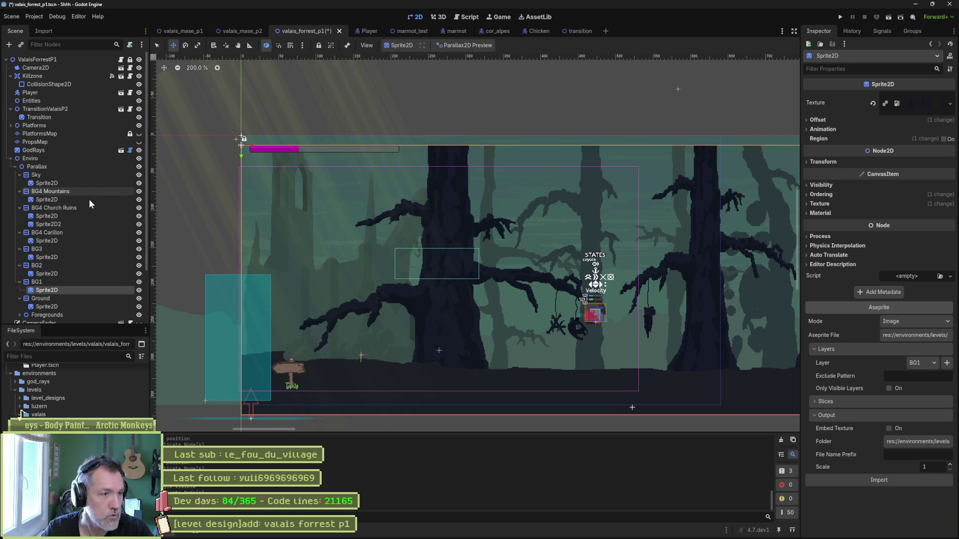
{"action": "left_click", "coordinate": [53, 193]}
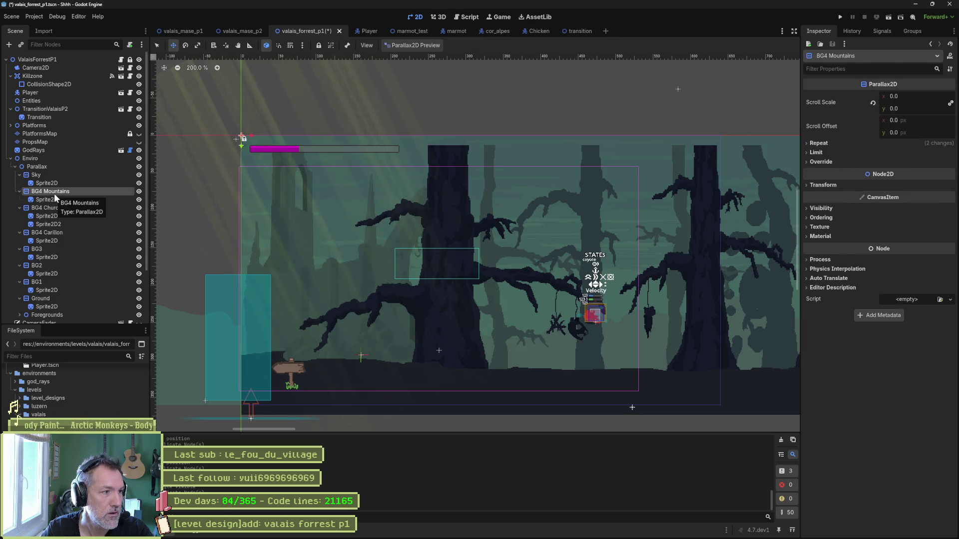
{"action": "left_click", "coordinate": [60, 231]}
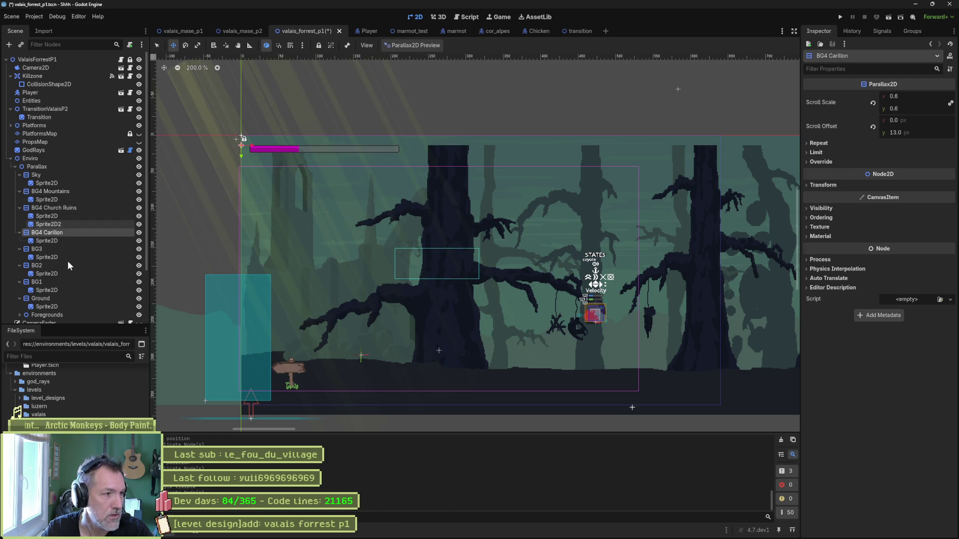
{"action": "left_click", "coordinate": [77, 210]}
{"action": "left_click", "coordinate": [79, 238]}
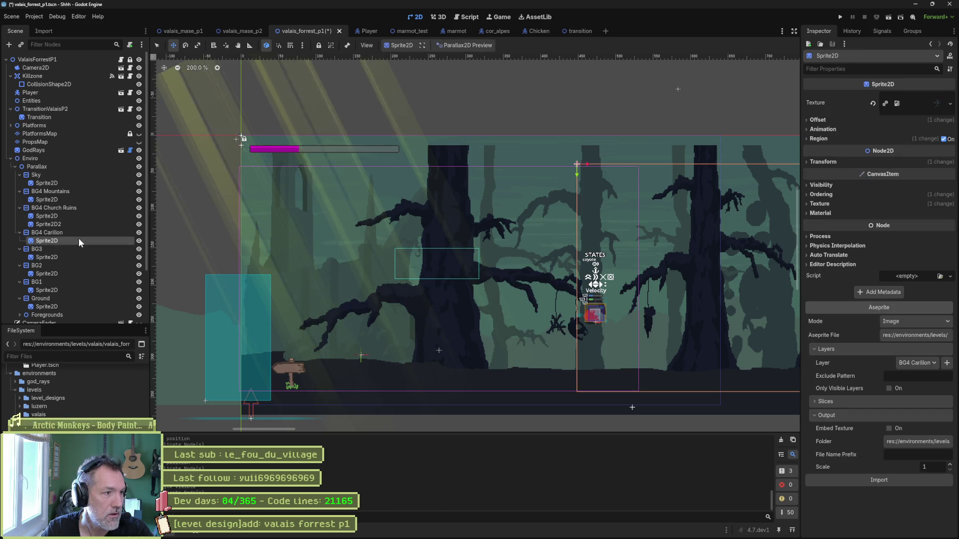
{"action": "left_click", "coordinate": [76, 224]}
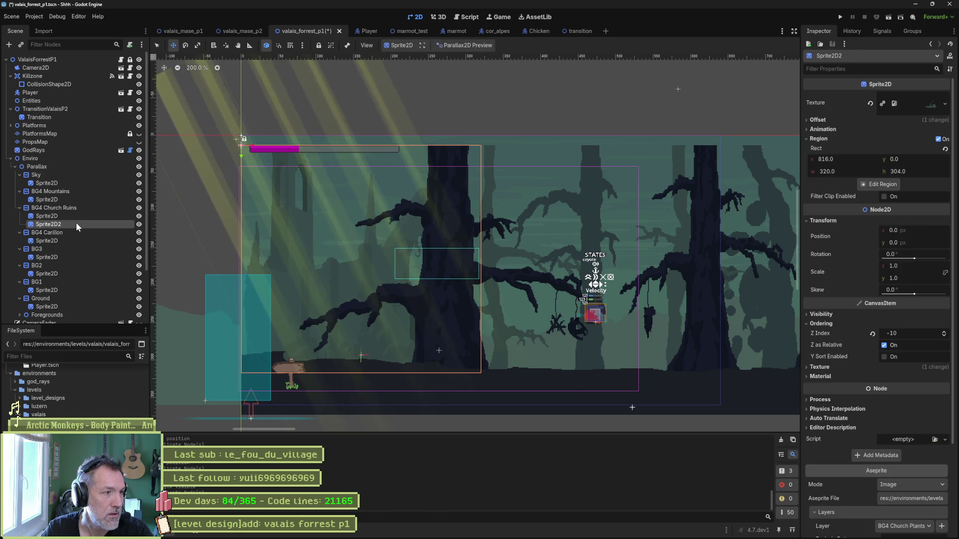
{"action": "left_click", "coordinate": [71, 276]}
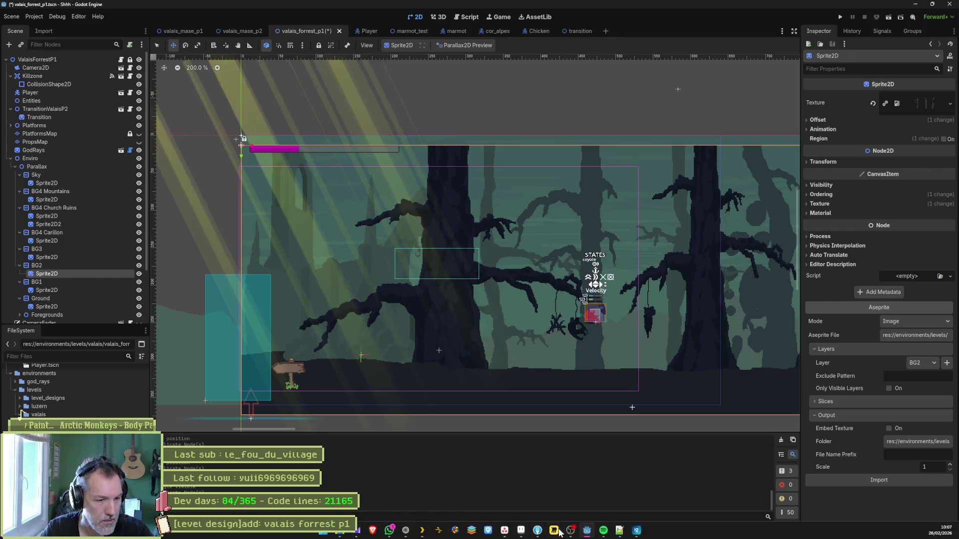
{"action": "left_click", "coordinate": [407, 532]}
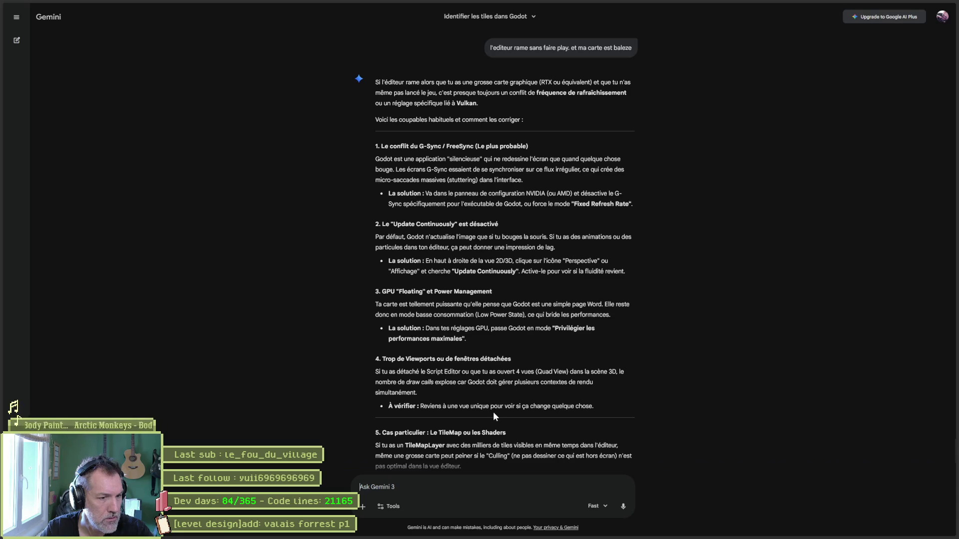
{"action": "scroll", "coordinate": [502, 413], "scroll_direction": "down", "scroll_amount": 3}
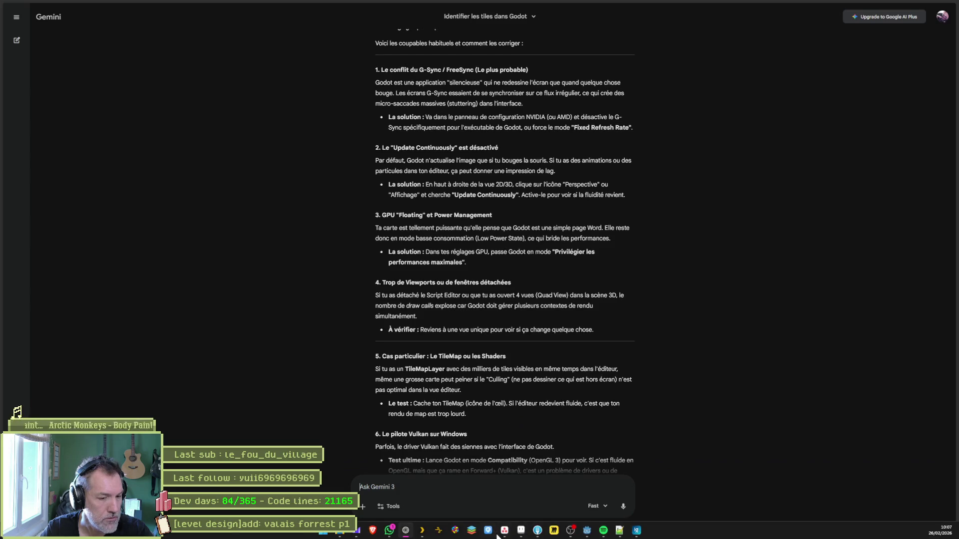
{"action": "mouse_move", "coordinate": [517, 534]}
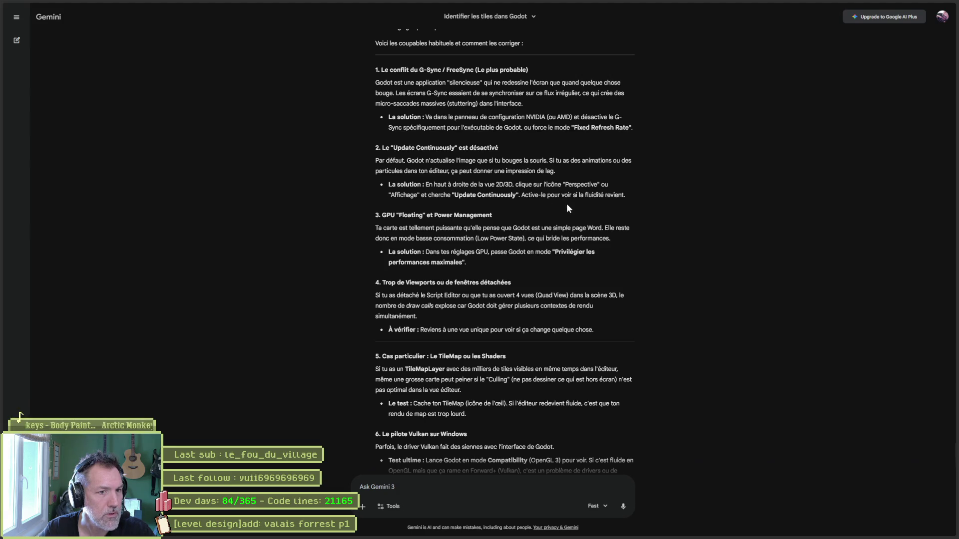
{"action": "mouse_move", "coordinate": [567, 538]}
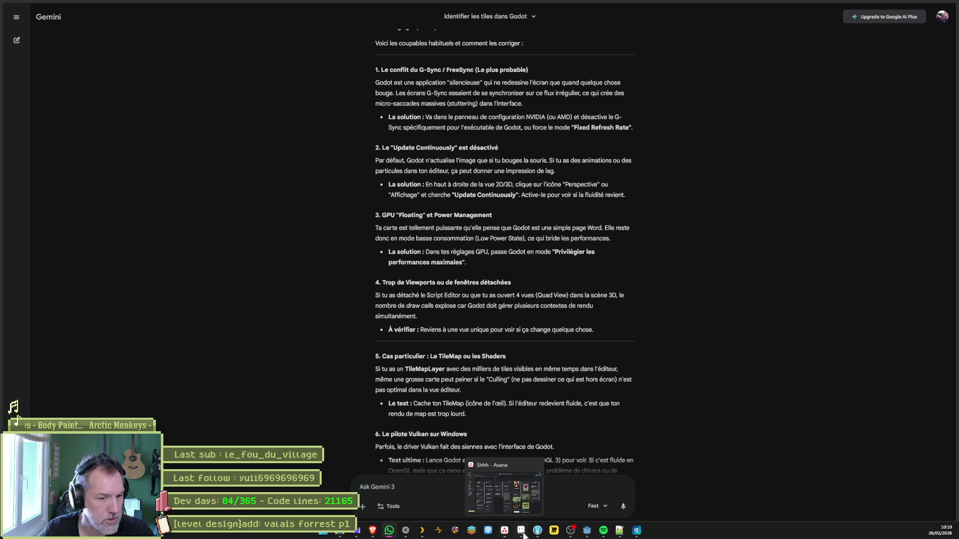
Enable Basic Preview in the Parallax2D Preview dropdown to show the camera frame.
{"action": "left_click", "coordinate": [583, 536]}
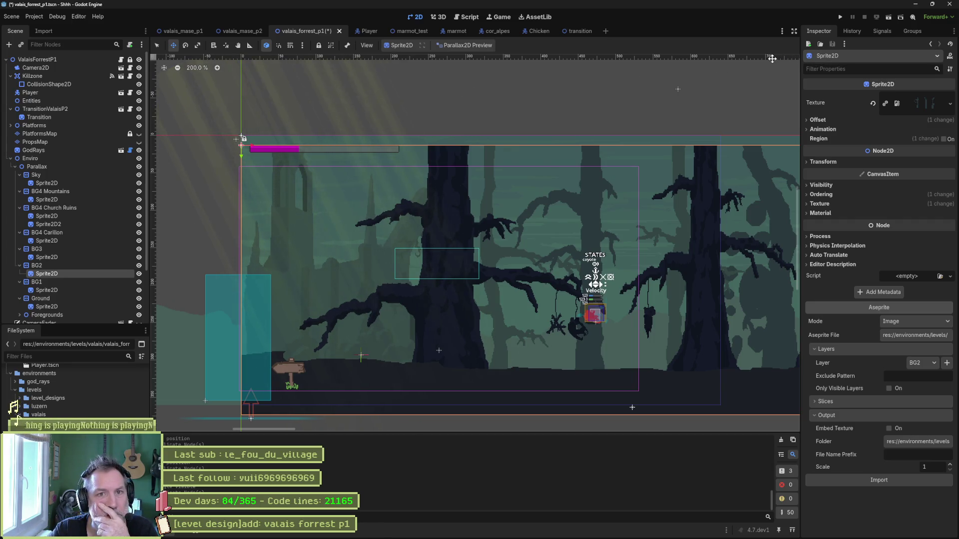
{"action": "left_click", "coordinate": [487, 46]}
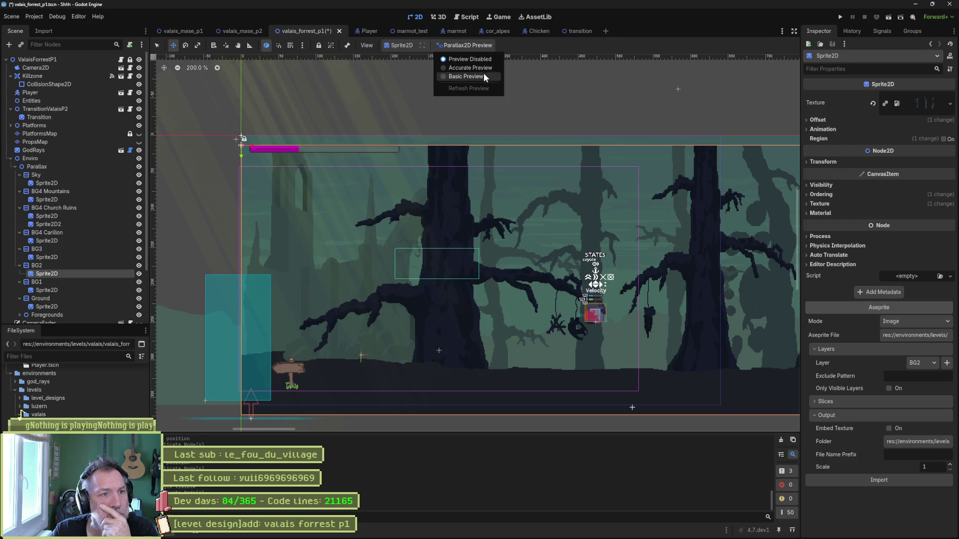
{"action": "left_click", "coordinate": [483, 76]}
{"action": "mouse_move", "coordinate": [599, 189]}
{"action": "left_mouse_down"}
{"action": "mouse_move", "coordinate": [364, 198]}
{"action": "mouse_move", "coordinate": [592, 179]}
{"action": "mouse_move", "coordinate": [488, 180]}
{"action": "mouse_move", "coordinate": [542, 167]}
{"action": "mouse_move", "coordinate": [572, 178]}
{"action": "left_mouse_up"}
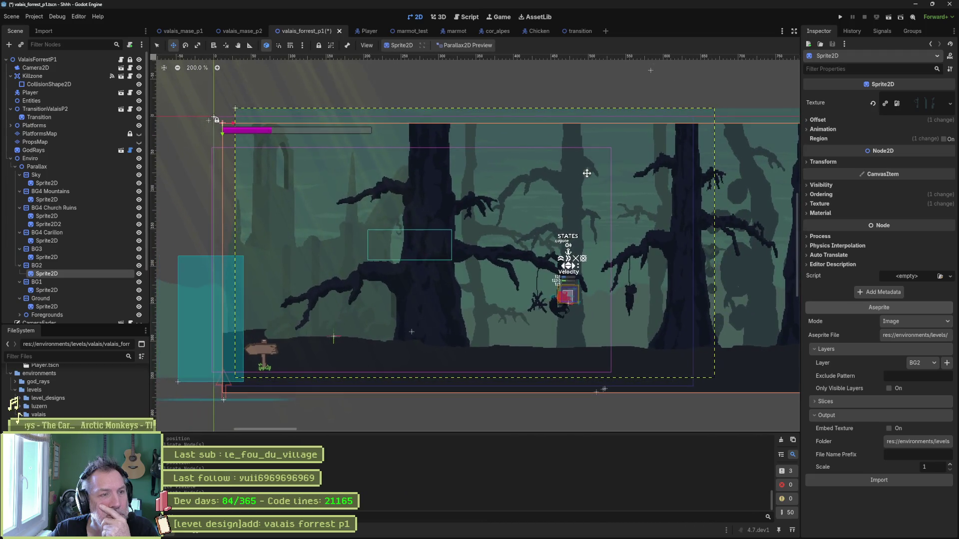
Glance at the open scenes list and the View menu without changing anything.
{"action": "left_click", "coordinate": [781, 32]}
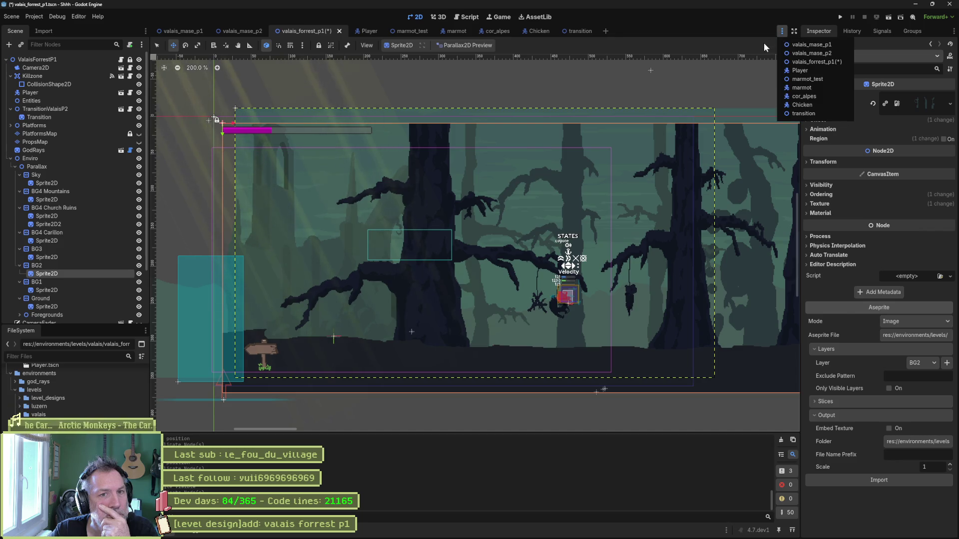
{"action": "left_click", "coordinate": [764, 46]}
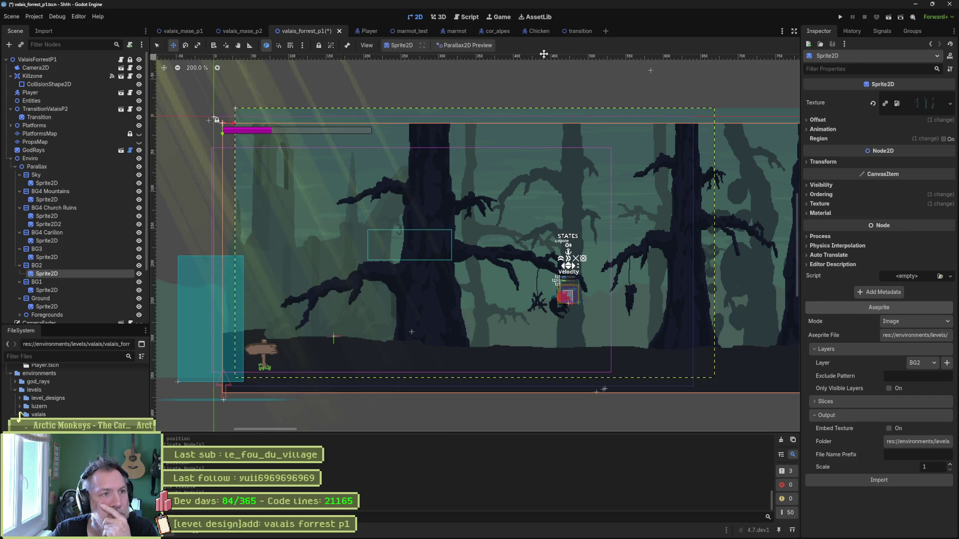
{"action": "left_click", "coordinate": [364, 45]}
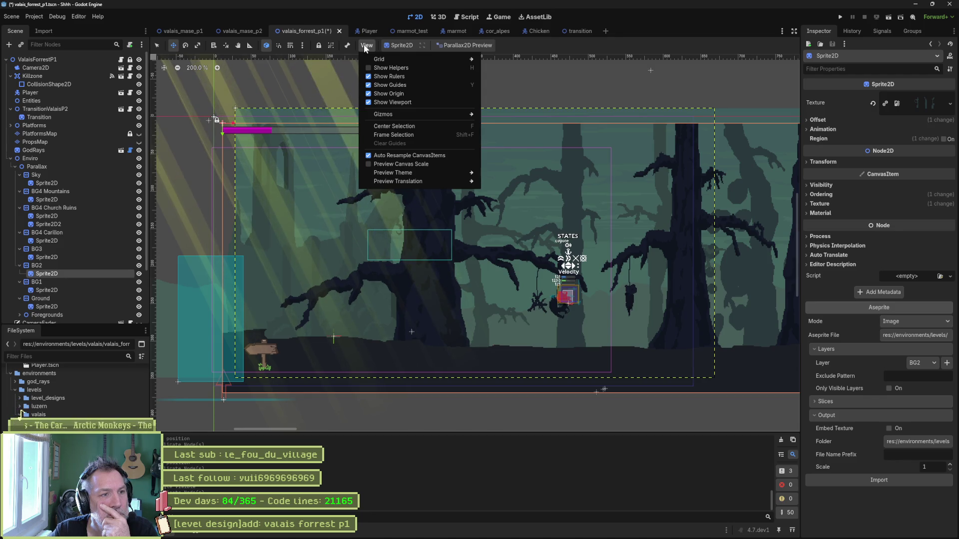
{"action": "left_click", "coordinate": [370, 46]}
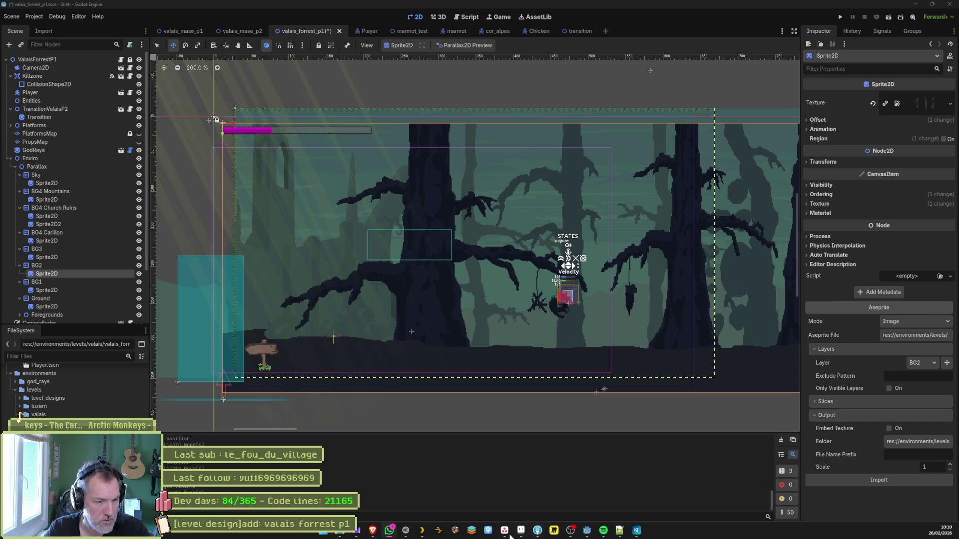
{"action": "key", "text": "alt+Tab"}
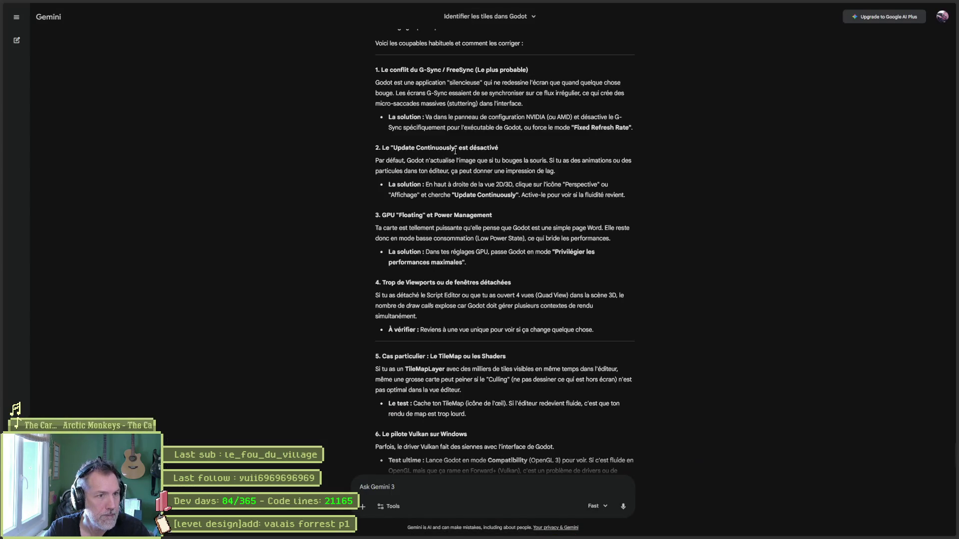
Highlight the Update Continuously paragraph and start a search for 'godot update continuouslz'.
{"action": "left_click_drag", "start_coordinate": [378, 161], "coordinate": [624, 197]}
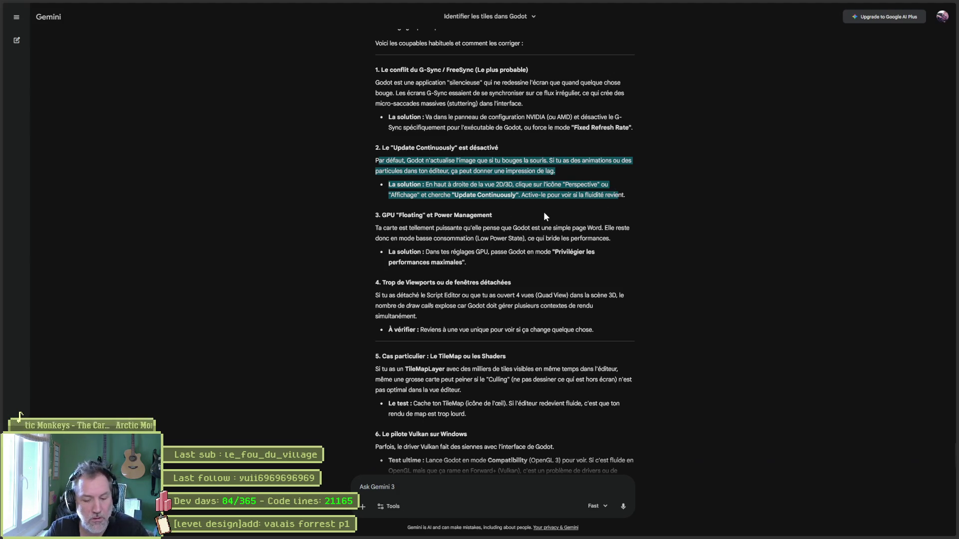
{"action": "key", "text": "ctrl+t"}
{"action": "type", "text": "godot update continuo"}
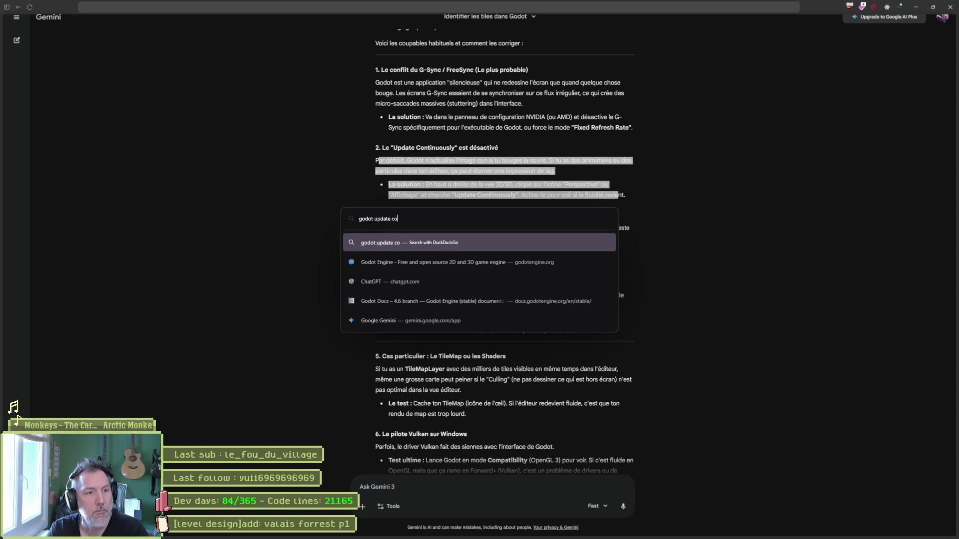
{"action": "type", "text": "uslz"}
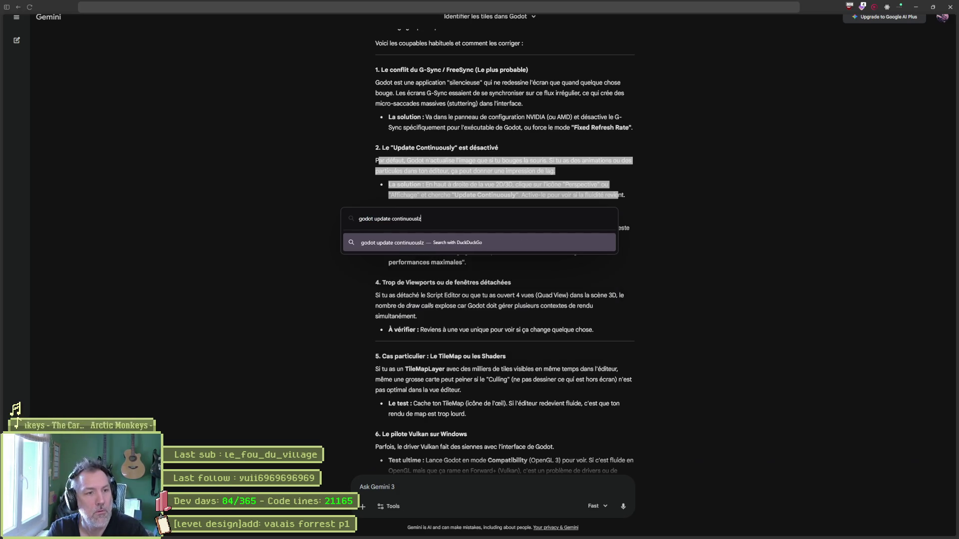
Run the DuckDuckGo search on Godot's Update Continuously setting and review the results.
{"action": "key", "text": "Return"}
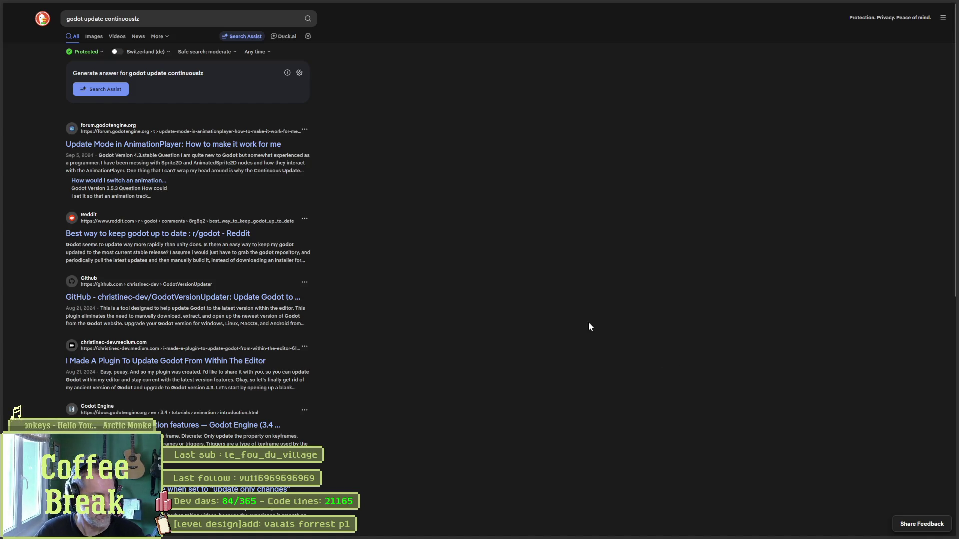
{"action": "mouse_move", "coordinate": [896, 11]}
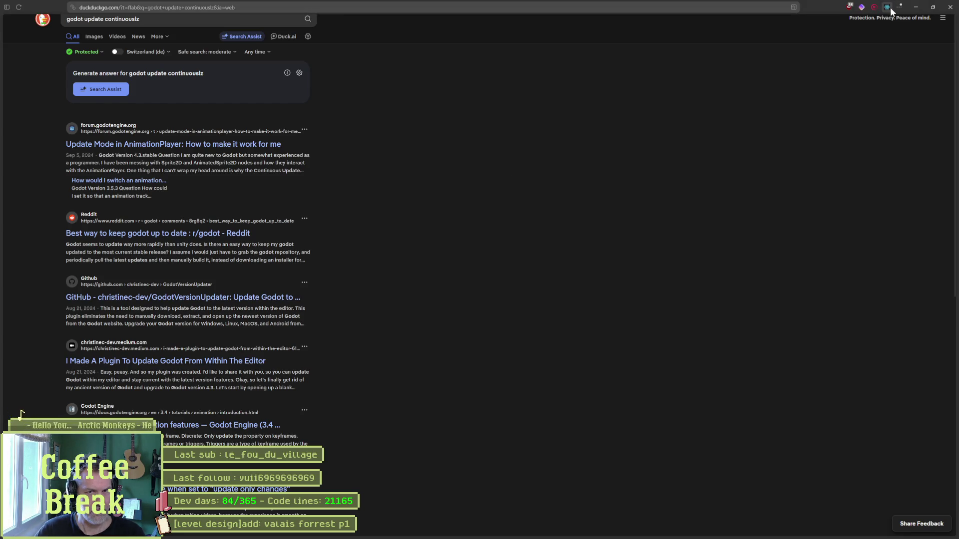
Return to the Godot editor and open Project Settings on the General tab.
{"action": "left_click", "coordinate": [922, 11]}
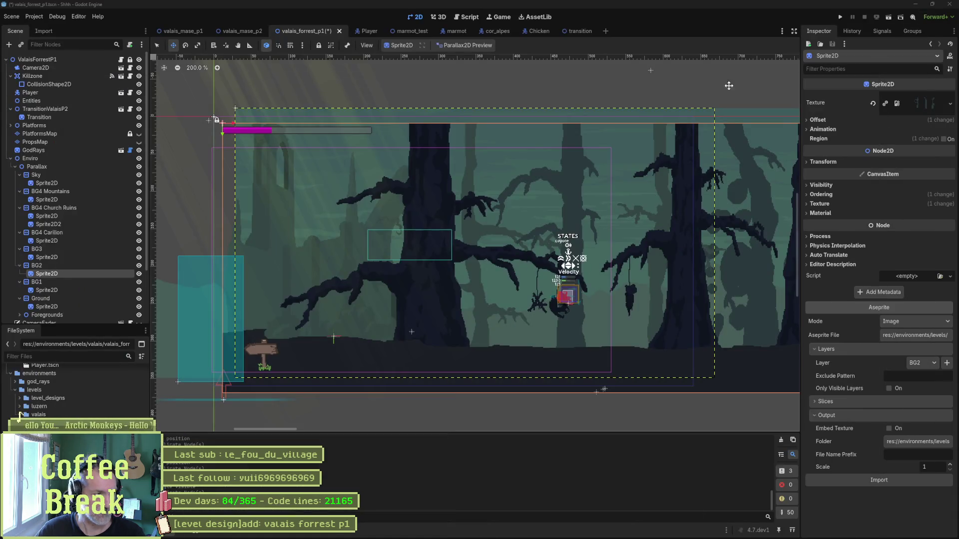
{"action": "left_click", "coordinate": [33, 16]}
{"action": "key", "text": "Escape"}
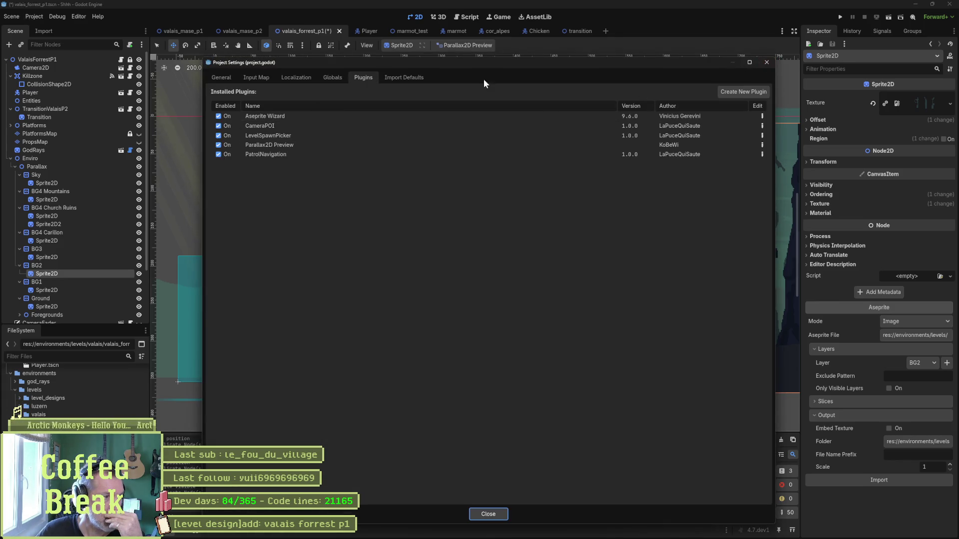
{"action": "left_click", "coordinate": [229, 80]}
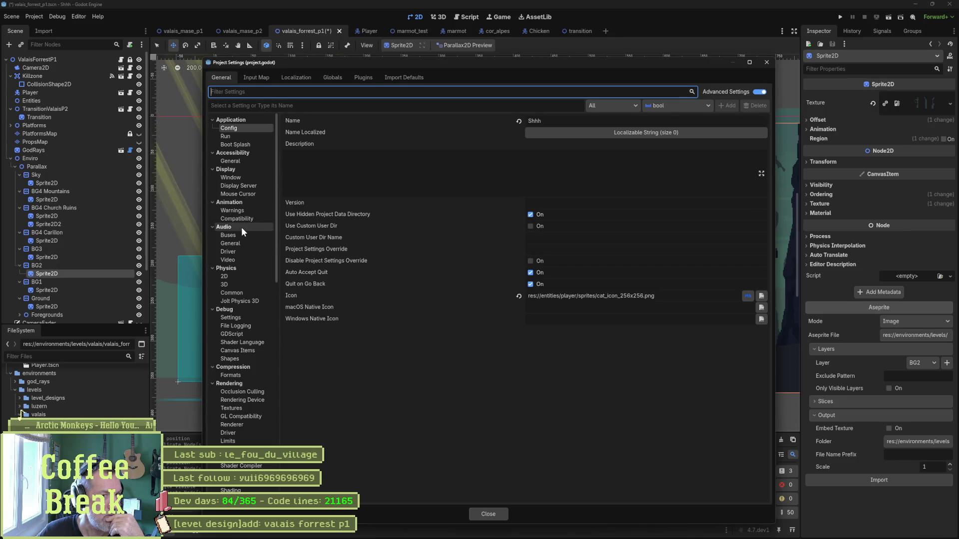
Browse the Memory Limits, XR Shaders and Threading Worker Pool project settings.
{"action": "scroll", "coordinate": [241, 226], "scroll_direction": "down", "scroll_amount": 5}
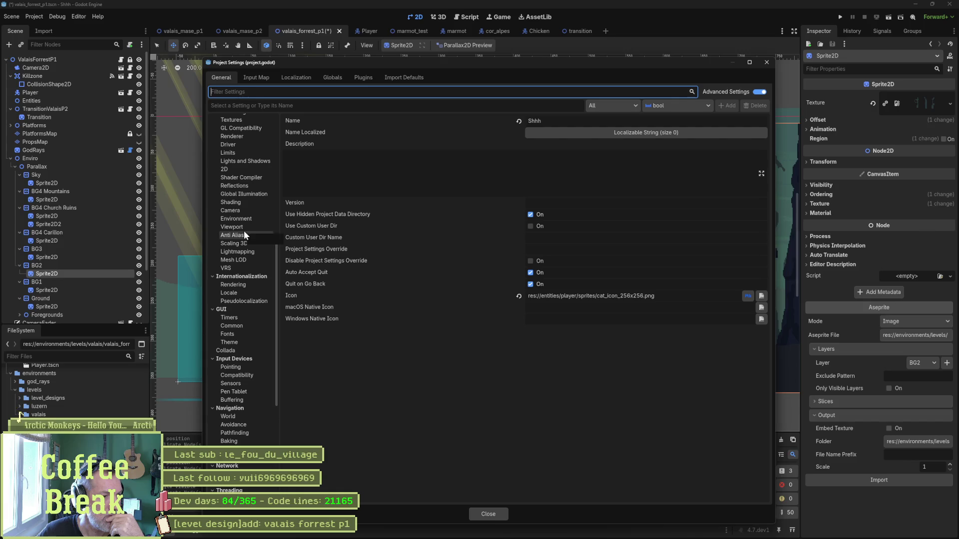
{"action": "scroll", "coordinate": [243, 232], "scroll_direction": "down", "scroll_amount": 3}
{"action": "scroll", "coordinate": [244, 308], "scroll_direction": "down", "scroll_amount": 2}
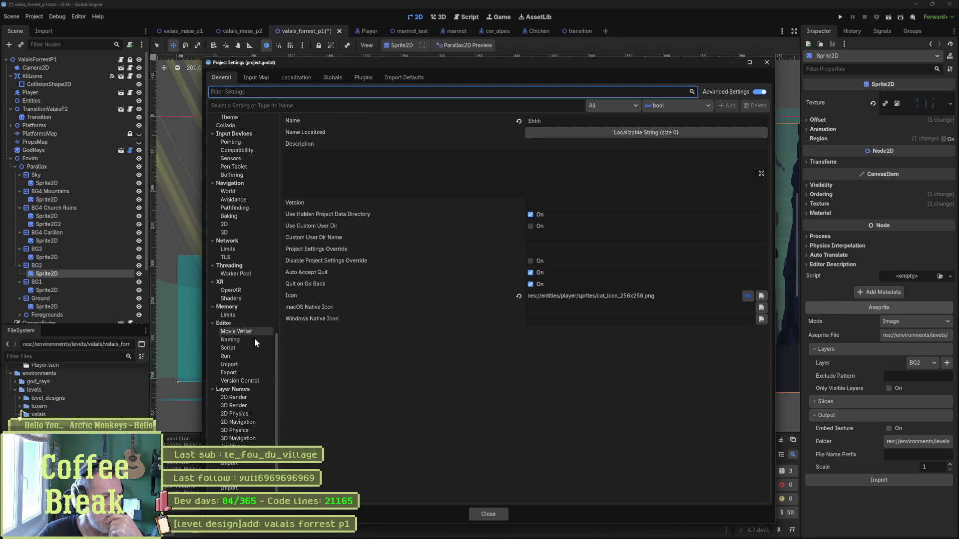
{"action": "left_click", "coordinate": [244, 315]}
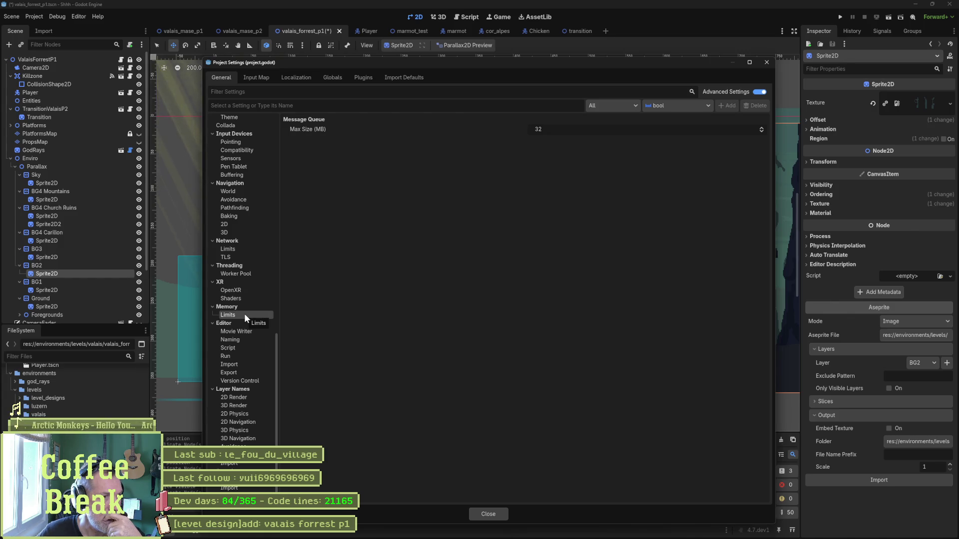
{"action": "left_click", "coordinate": [242, 299]}
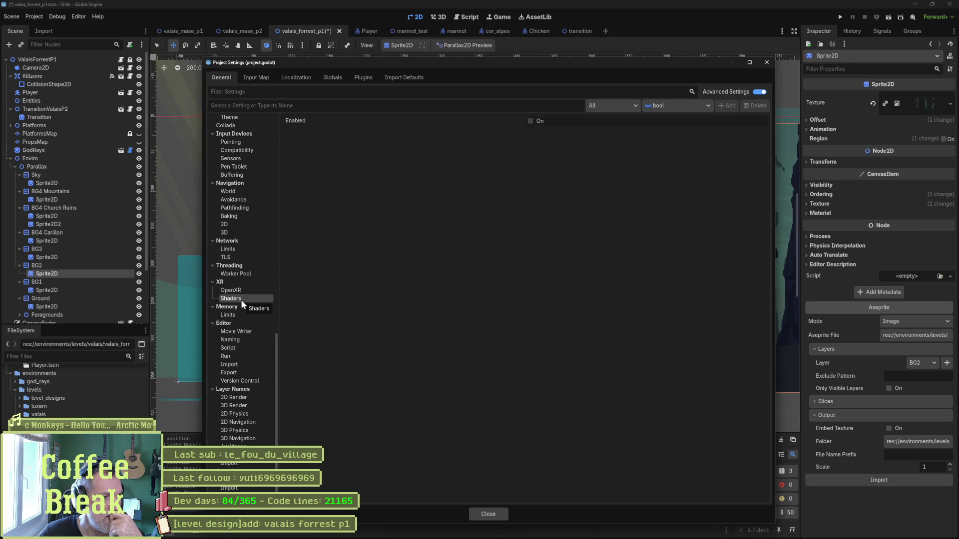
{"action": "left_click", "coordinate": [246, 274]}
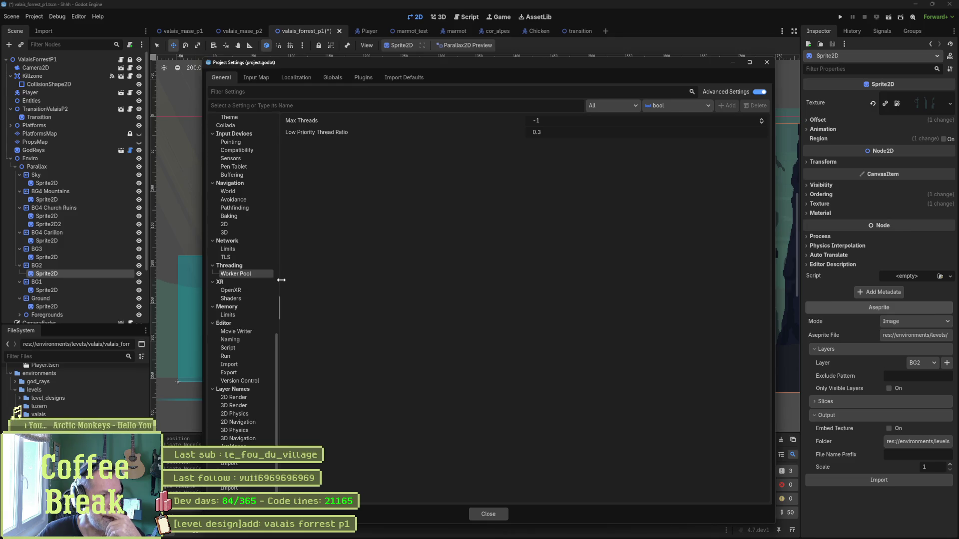
Check Network Limits and TLS, then view Navigation 2D (cell size 1.0, link radius 4.0).
{"action": "left_click", "coordinate": [241, 252]}
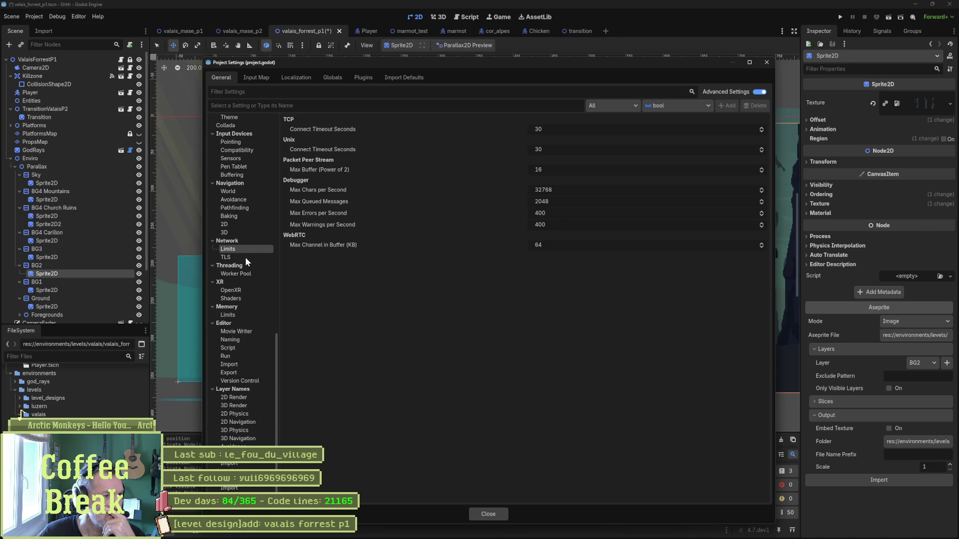
{"action": "left_click", "coordinate": [246, 257]}
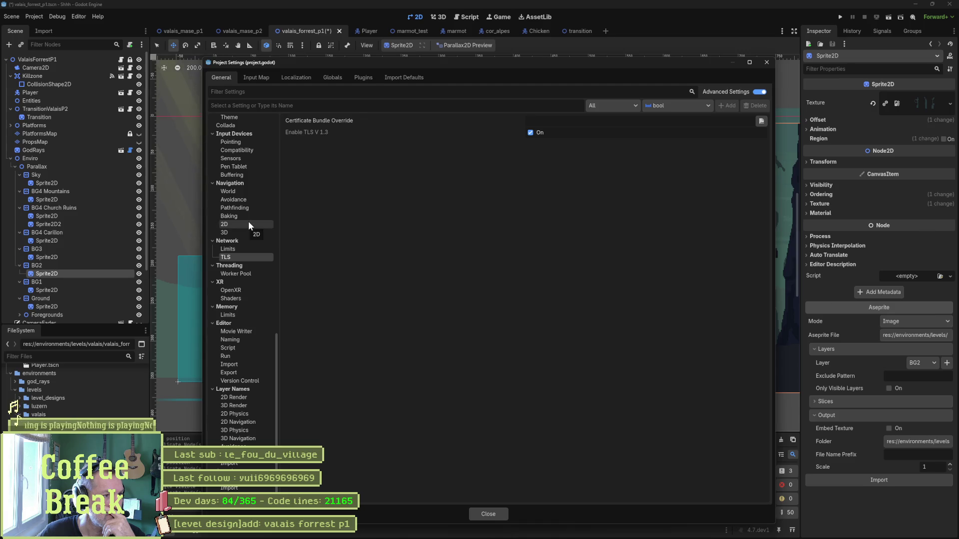
{"action": "left_click", "coordinate": [249, 225]}
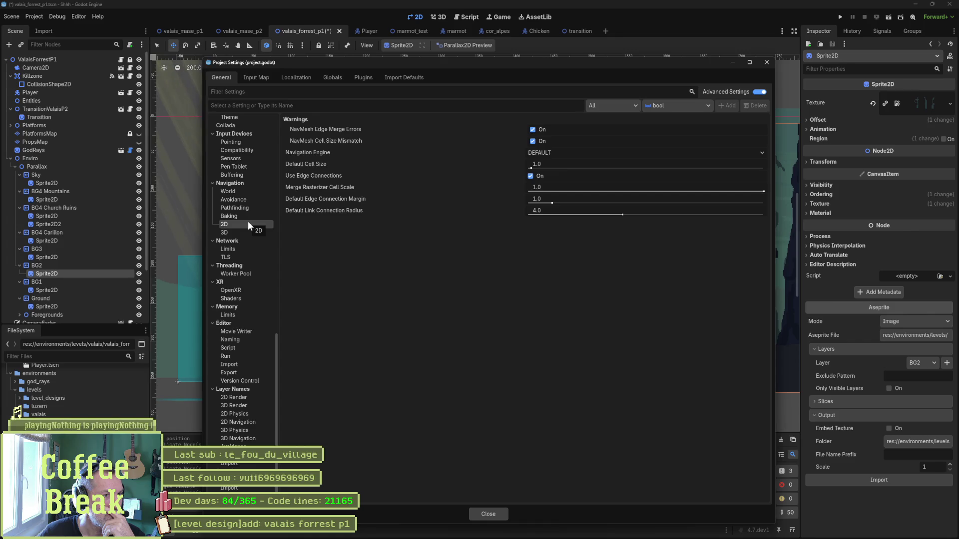
{"action": "scroll", "coordinate": [247, 221], "scroll_direction": "up", "scroll_amount": 2}
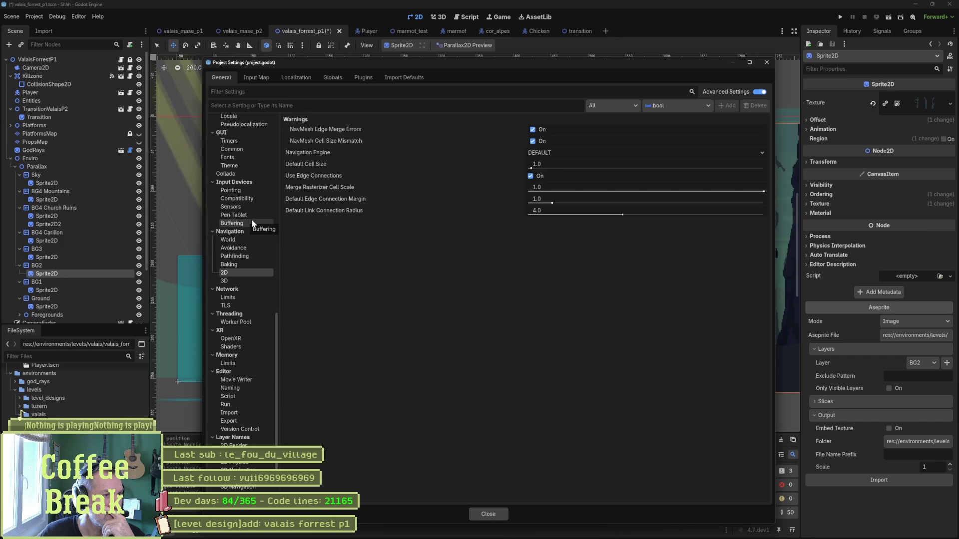
{"action": "scroll", "coordinate": [250, 218], "scroll_direction": "up", "scroll_amount": 2}
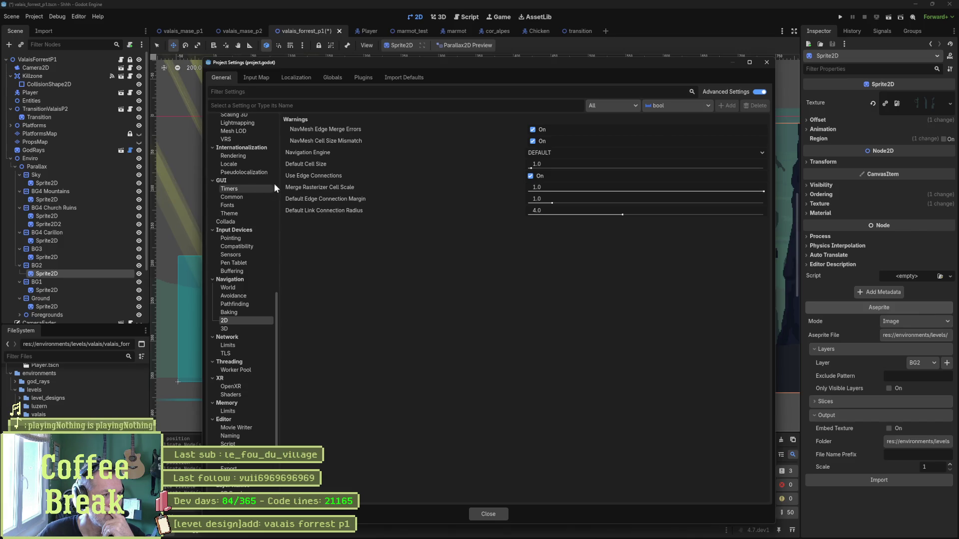
{"action": "scroll", "coordinate": [272, 174], "scroll_direction": "up", "scroll_amount": 3}
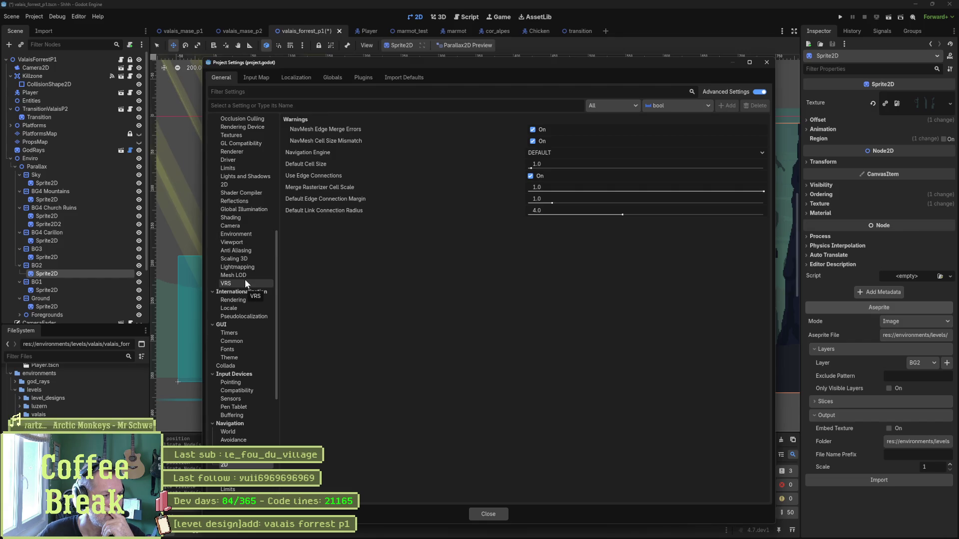
{"action": "scroll", "coordinate": [242, 279], "scroll_direction": "up", "scroll_amount": 2}
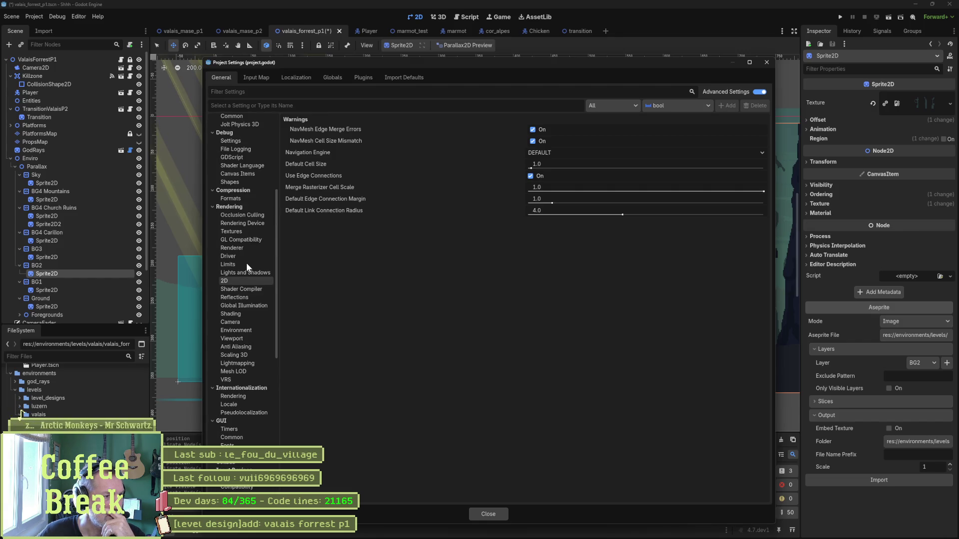
Browse the Rendering settings: occlusion culling, rendering device, driver, limits and 2D.
{"action": "left_click", "coordinate": [254, 214]}
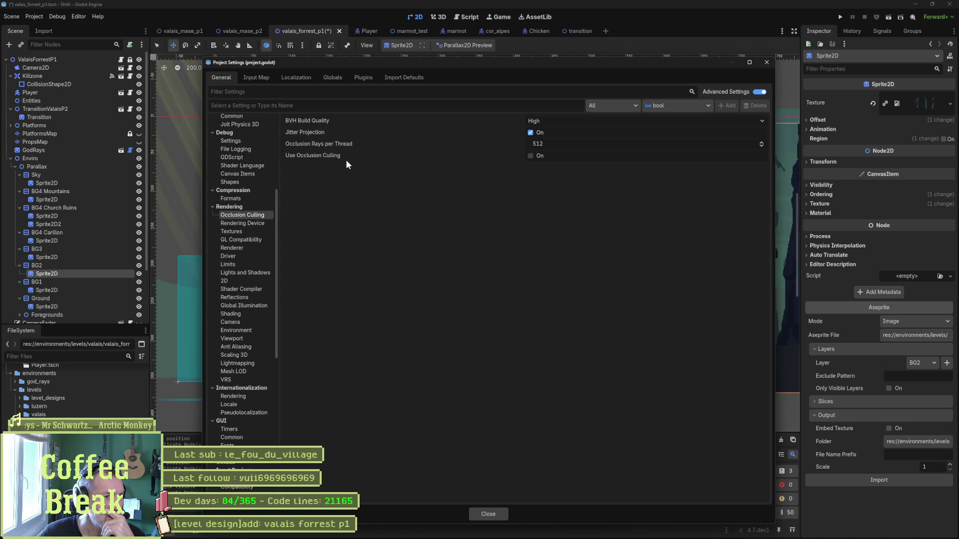
{"action": "left_click", "coordinate": [242, 225]}
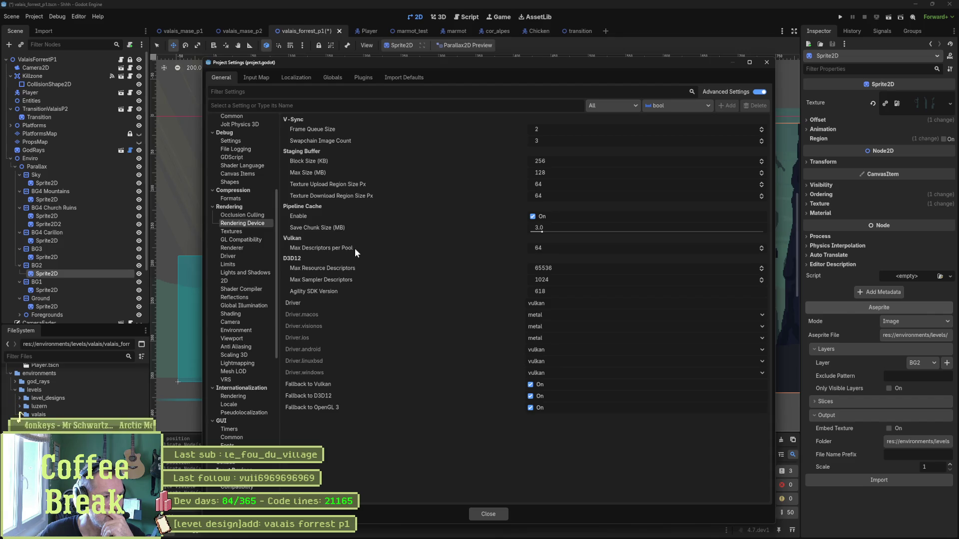
{"action": "mouse_move", "coordinate": [355, 248]}
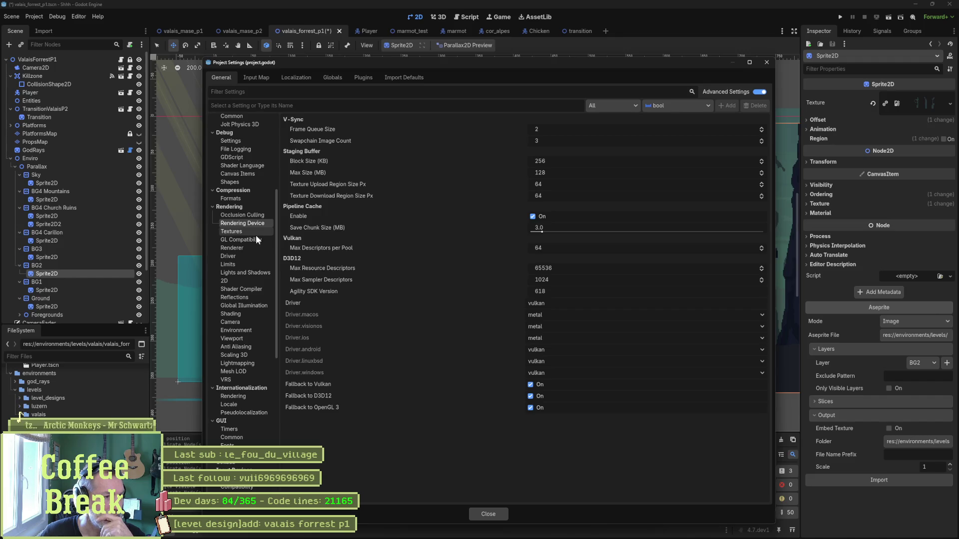
{"action": "left_click", "coordinate": [238, 255]}
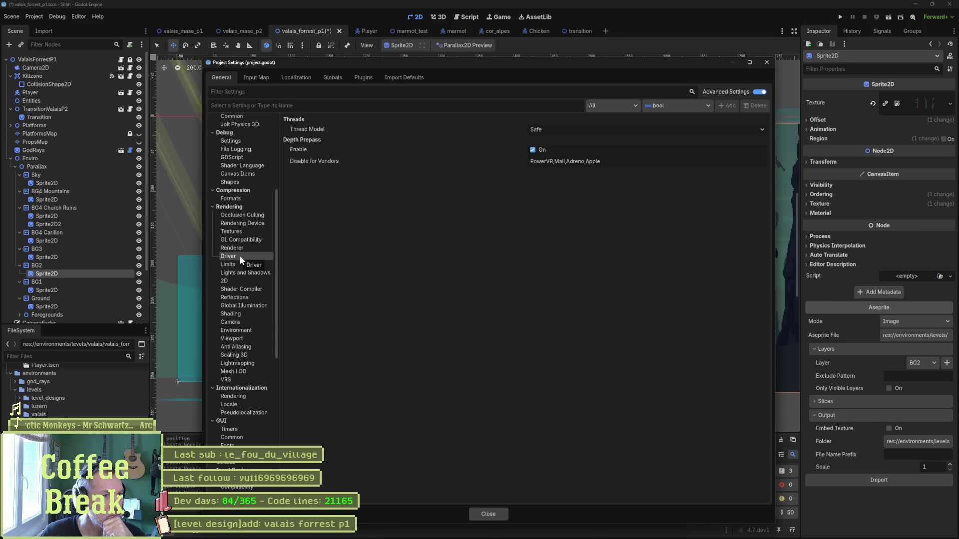
{"action": "left_click", "coordinate": [244, 264]}
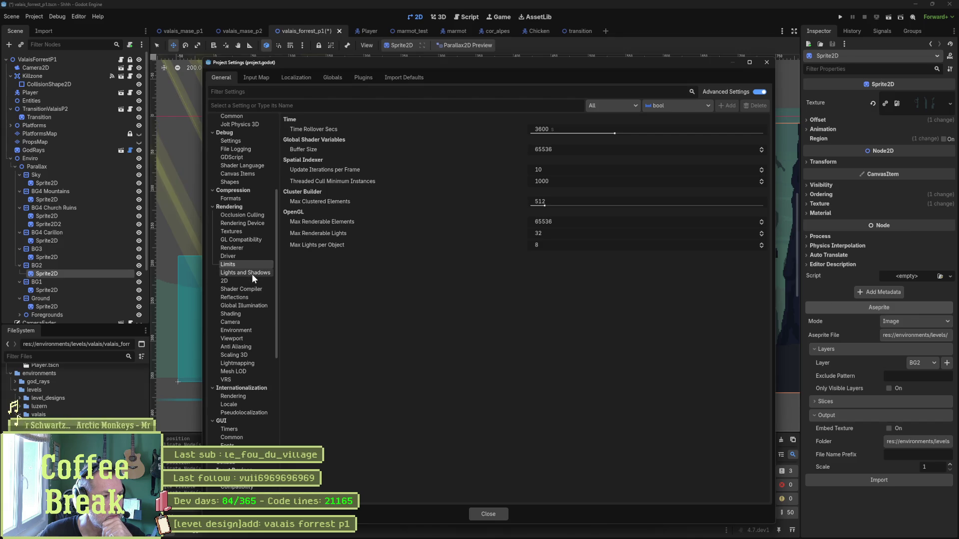
{"action": "left_click", "coordinate": [256, 281]}
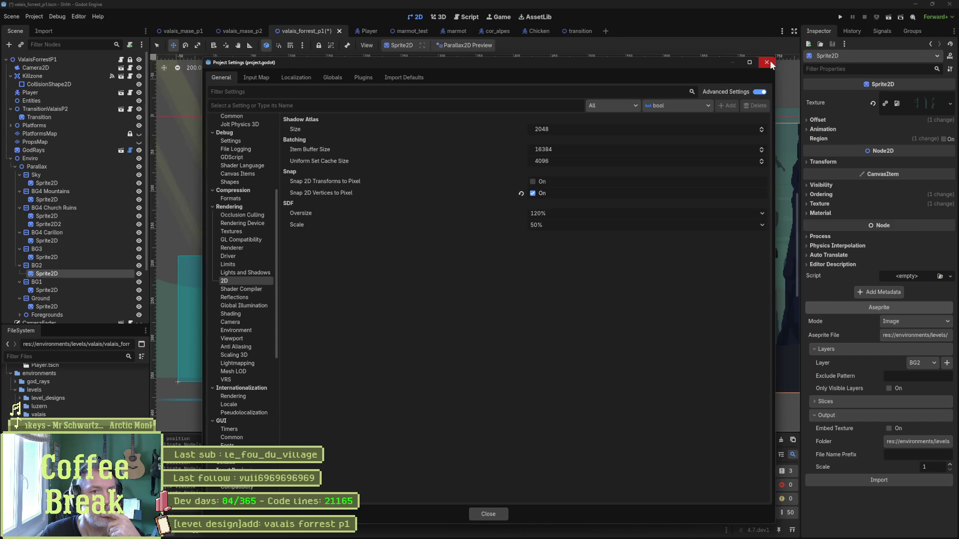
Filter the project settings for 'prior' and view the matching Application Config entries.
{"action": "left_click", "coordinate": [323, 104]}
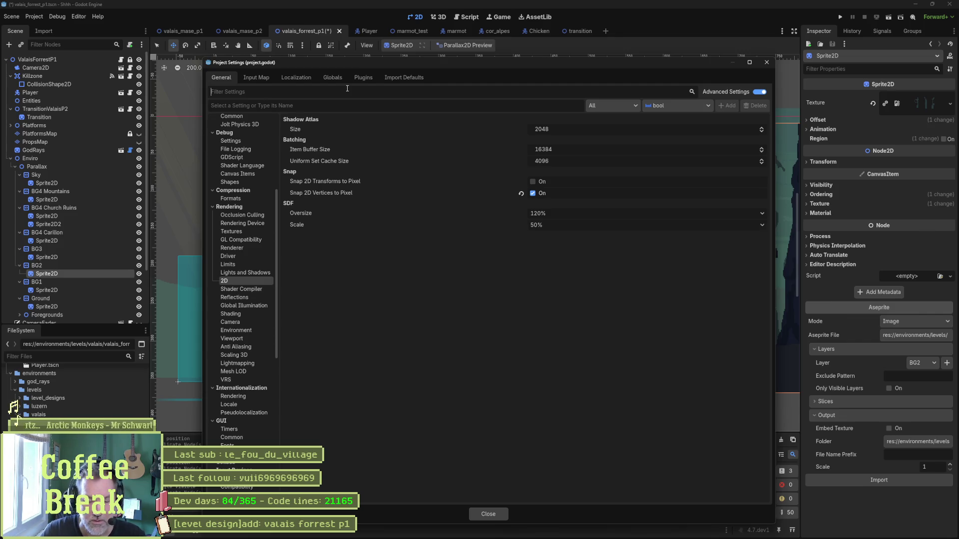
{"action": "type", "text": "prio"}
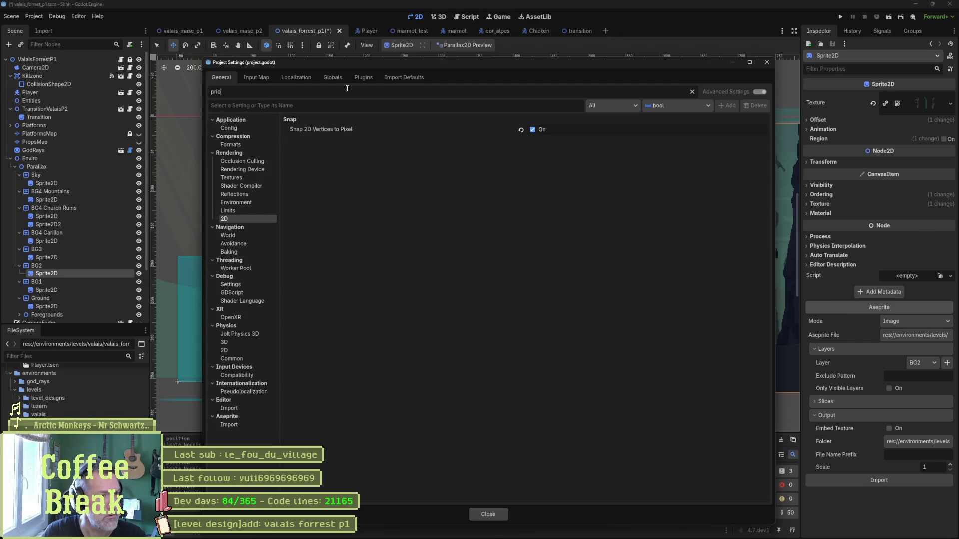
{"action": "type", "text": "r"}
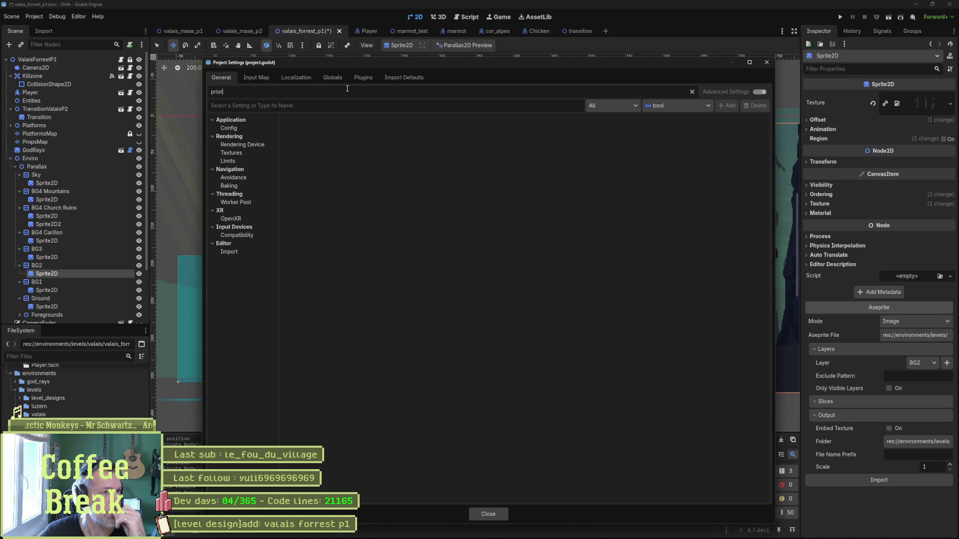
{"action": "left_click", "coordinate": [251, 130]}
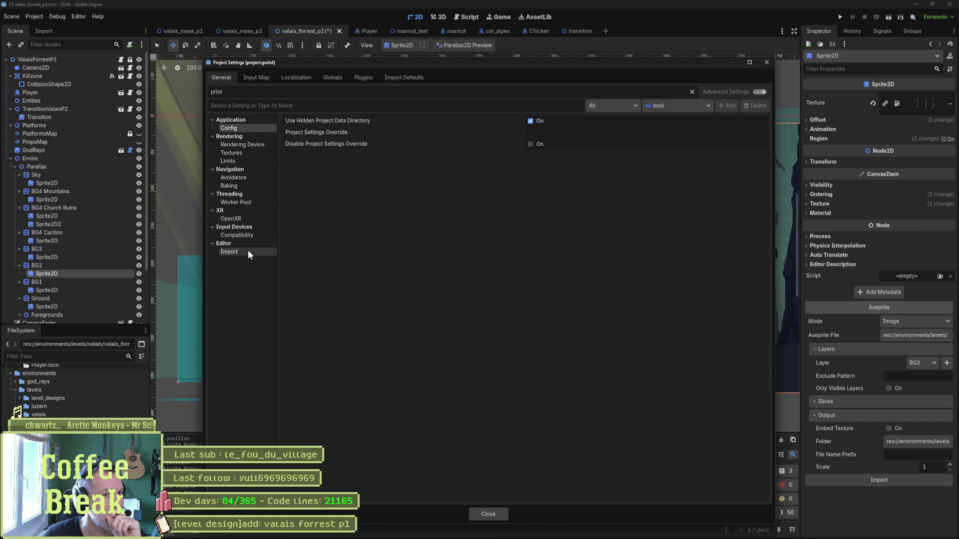
Clear the 'prior' filter and close the Project Settings window.
{"action": "double_click", "coordinate": [205, 89]}
{"action": "key", "text": "ctrl+x"}
{"action": "left_click", "coordinate": [245, 106]}
{"action": "key", "text": "ctrl+v"}
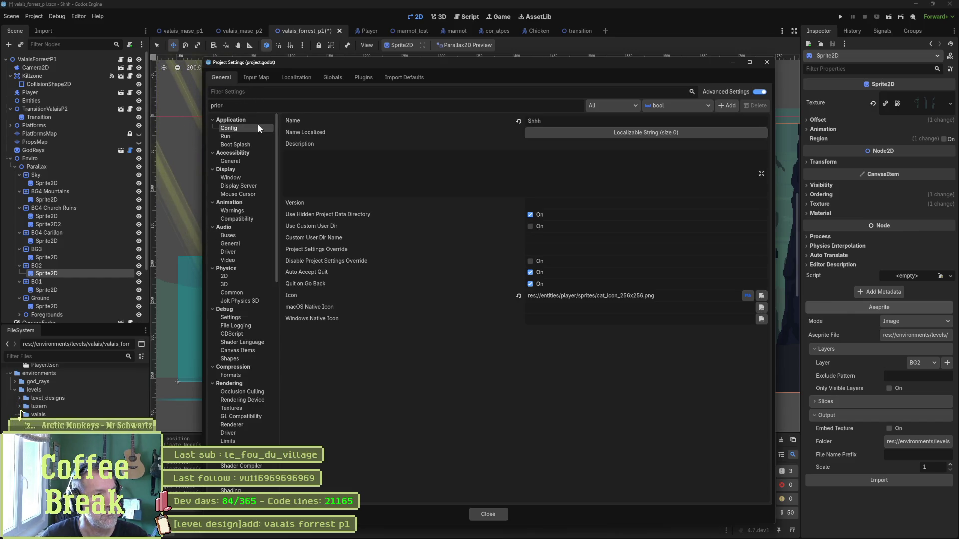
{"action": "key", "text": "ctrl+a"}
{"action": "key", "text": "BackSpace"}
{"action": "left_click", "coordinate": [765, 62]}
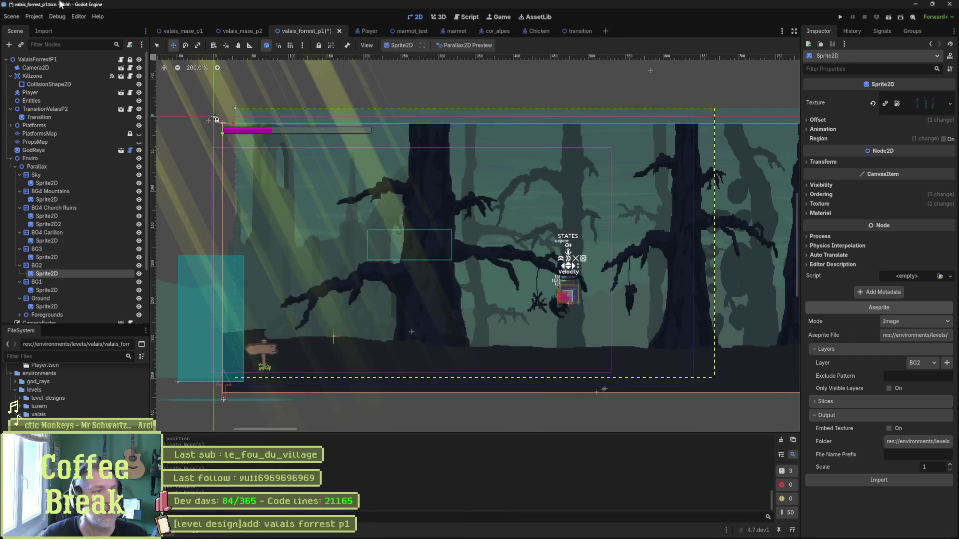
{"action": "left_click", "coordinate": [78, 16]}
{"action": "left_click", "coordinate": [85, 32]}
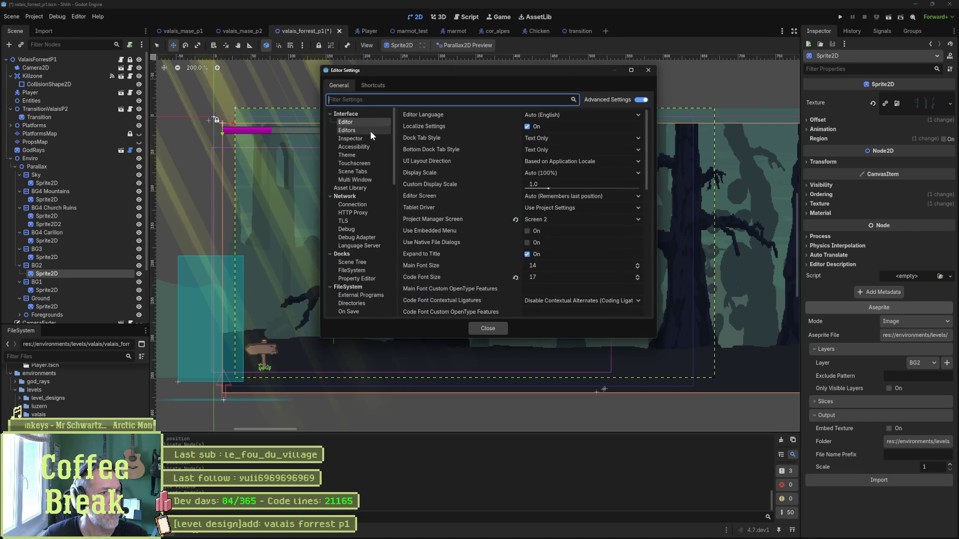
{"action": "type", "text": "prior"}
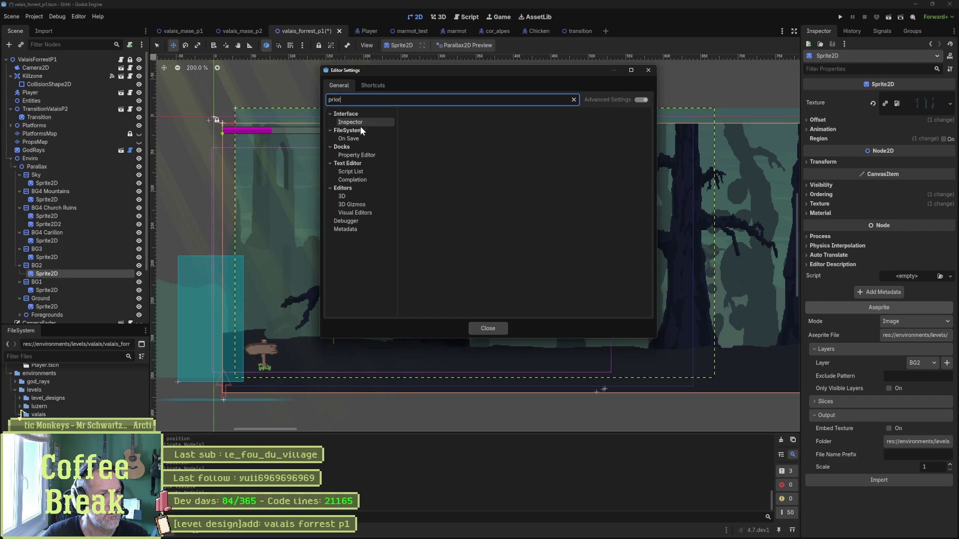
{"action": "left_click", "coordinate": [416, 130]}
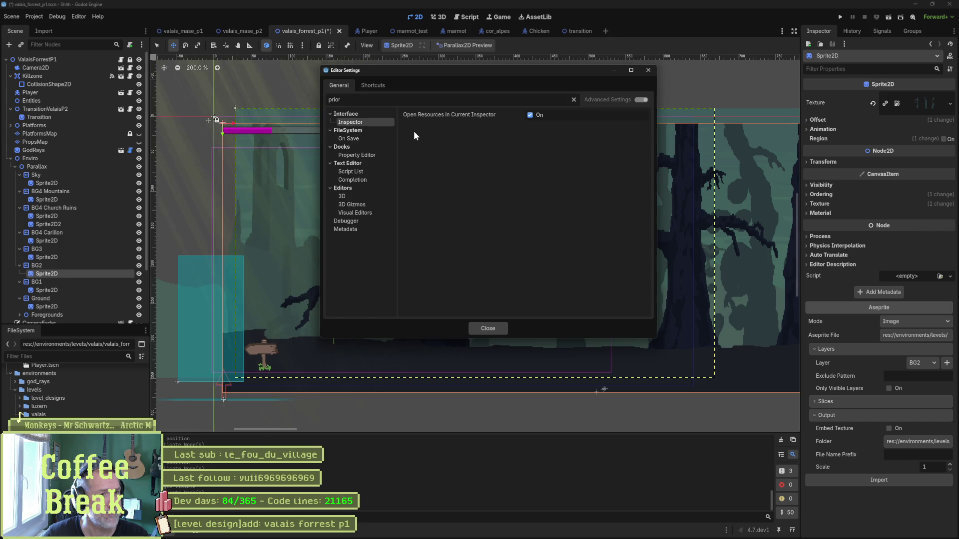
{"action": "left_click", "coordinate": [648, 70]}
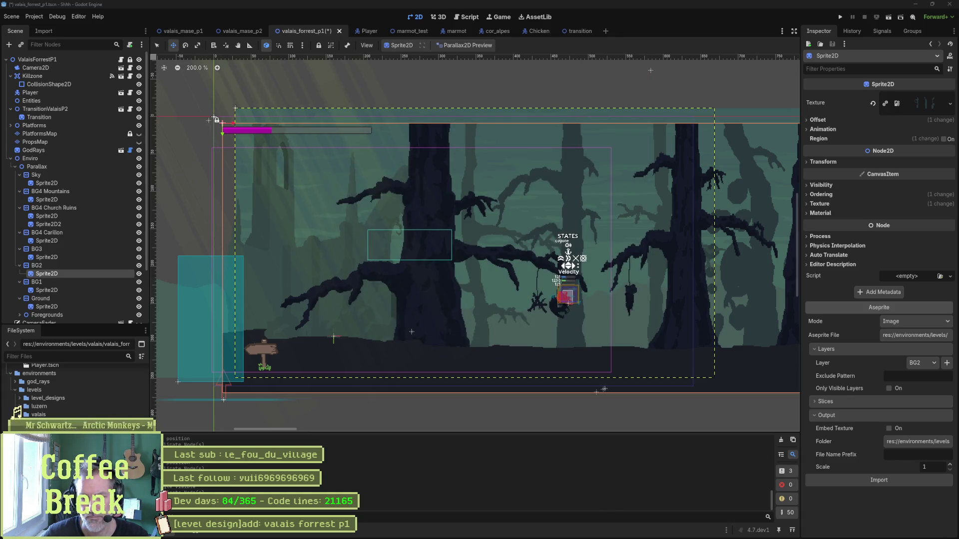
Open Windows Task Manager to check Godot's memory (about 420 MB) and CPU use.
{"action": "mouse_move", "coordinate": [570, 530]}
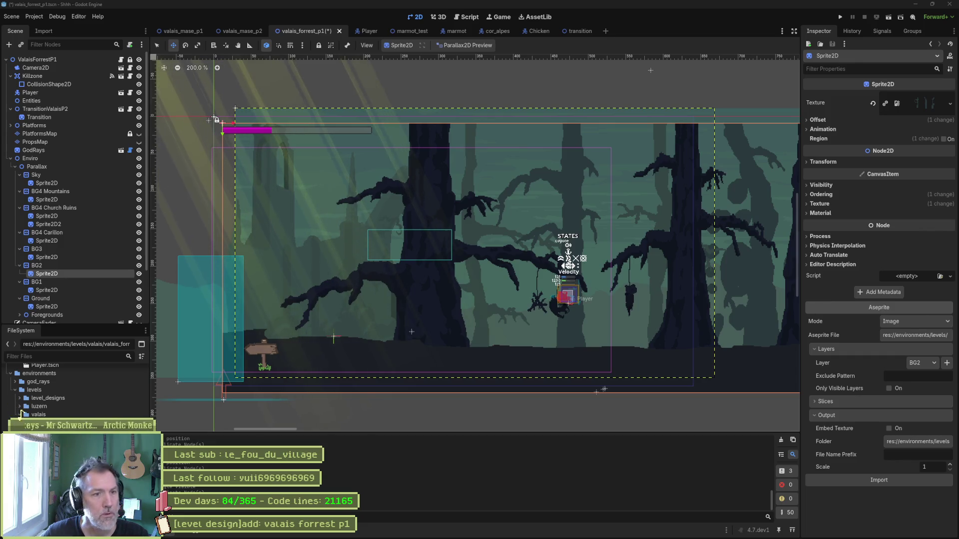
{"action": "key", "text": "ctrl+shift+Escape"}
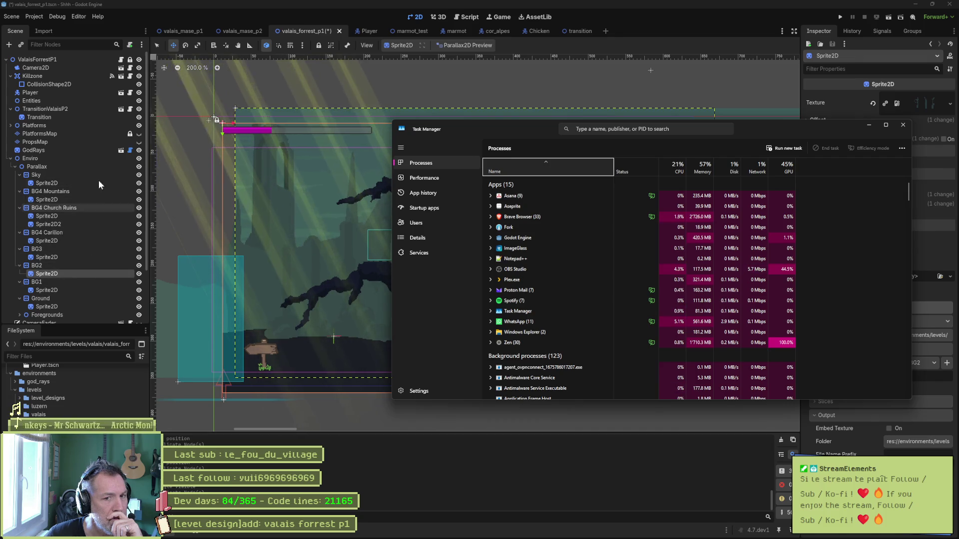
Dismiss Task Manager and inspect the BG4 Church Ruins, BG3, PlatformsMap, GodRays and BG4 Carillon nodes.
{"action": "left_click", "coordinate": [85, 211]}
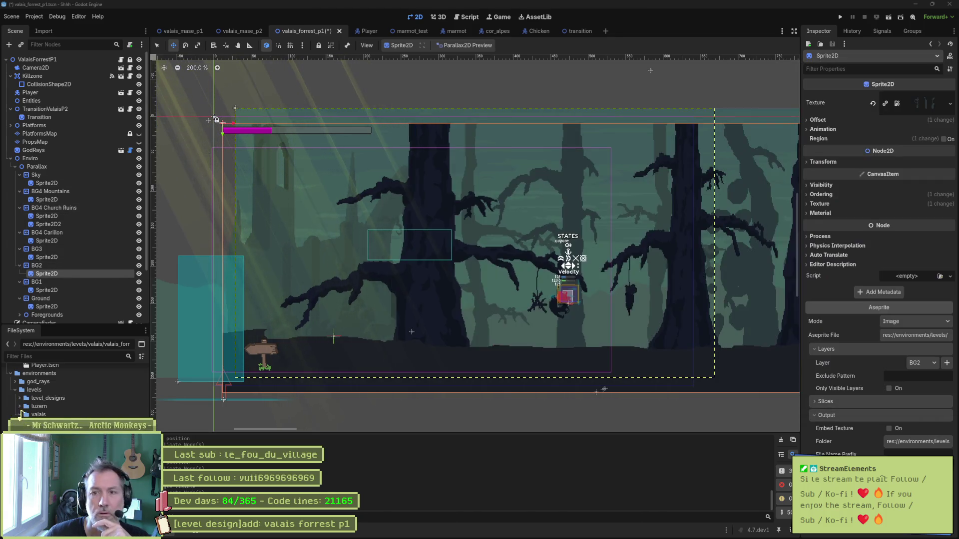
{"action": "left_click", "coordinate": [85, 208]}
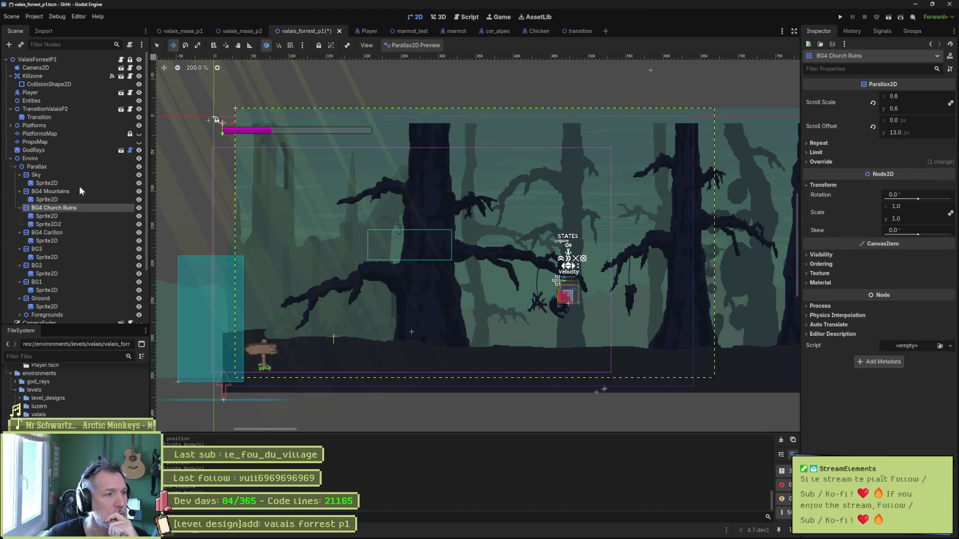
{"action": "left_click", "coordinate": [86, 241]}
{"action": "left_click", "coordinate": [70, 140]}
{"action": "left_click", "coordinate": [85, 247]}
{"action": "left_click", "coordinate": [86, 131]}
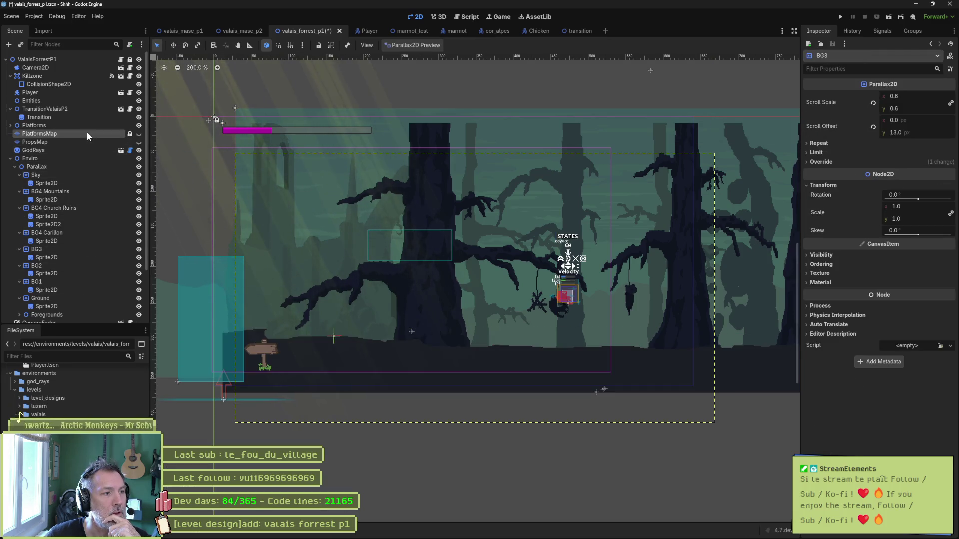
{"action": "left_click", "coordinate": [87, 150]}
{"action": "left_click", "coordinate": [90, 233]}
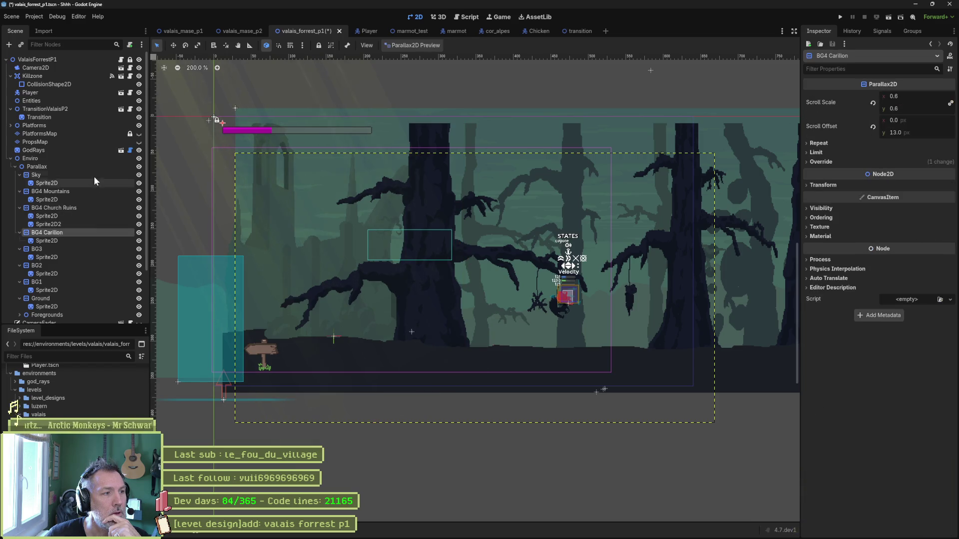
Inspect the Sky, Church Ruins and Ground sprites' Aseprite imports, then select PropsMap for tile editing.
{"action": "left_click", "coordinate": [85, 183]}
{"action": "scroll", "coordinate": [84, 199], "scroll_direction": "down", "scroll_amount": 3}
{"action": "scroll", "coordinate": [83, 208], "scroll_direction": "up", "scroll_amount": 3}
{"action": "left_click", "coordinate": [92, 139]}
{"action": "left_click", "coordinate": [90, 211]}
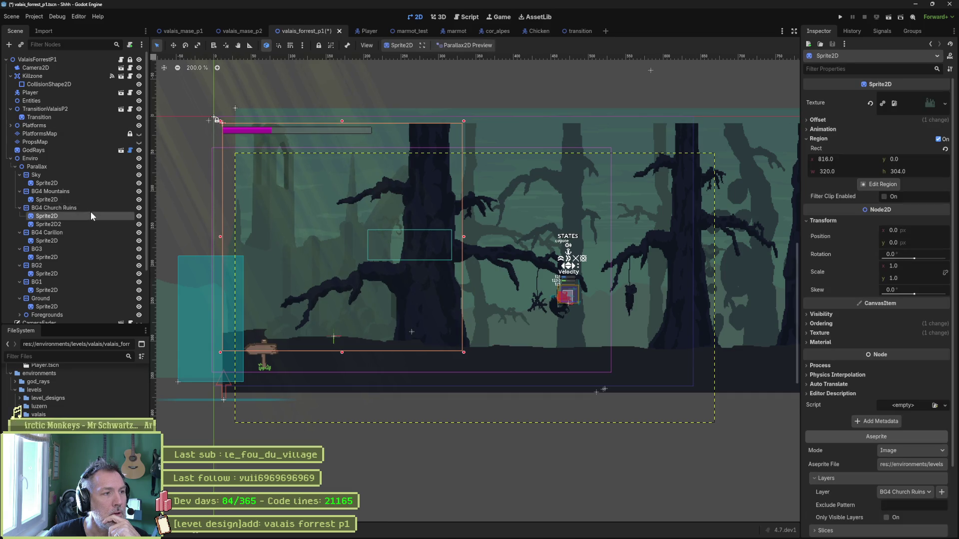
{"action": "scroll", "coordinate": [82, 187], "scroll_direction": "down", "scroll_amount": 3}
{"action": "left_click", "coordinate": [67, 243]}
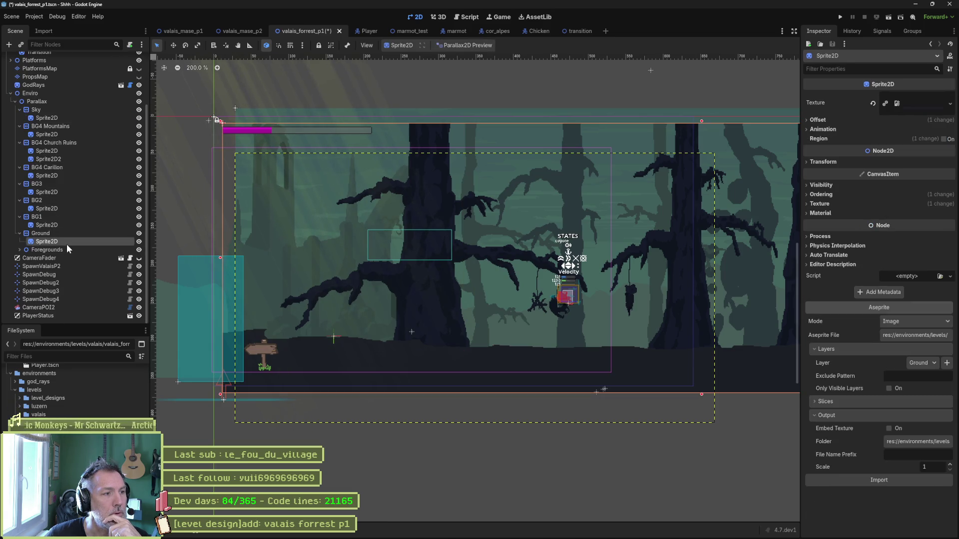
{"action": "left_click", "coordinate": [74, 266]}
{"action": "scroll", "coordinate": [76, 199], "scroll_direction": "up", "scroll_amount": 3}
{"action": "left_click", "coordinate": [59, 143]}
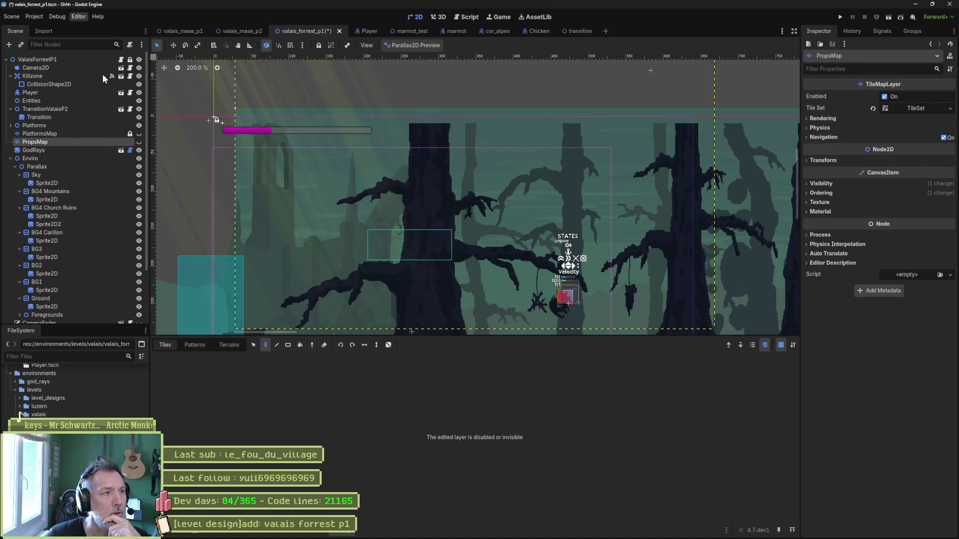
{"action": "left_click", "coordinate": [79, 17]}
Open Editor Settings with Advanced Settings on and browse categories down to Docks > FileSystem.
{"action": "left_click", "coordinate": [183, 129]}
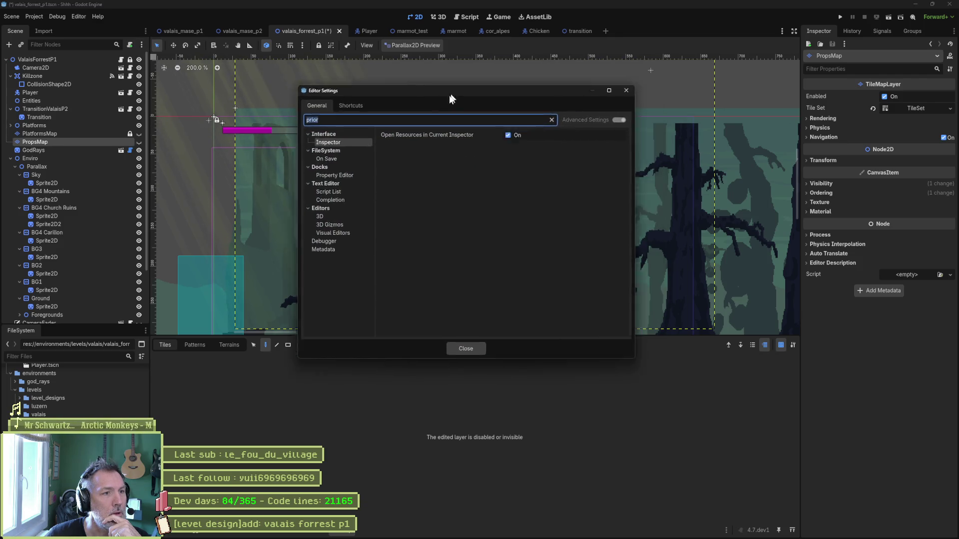
{"action": "left_click", "coordinate": [491, 172]}
{"action": "left_click", "coordinate": [272, 235]}
{"action": "left_click", "coordinate": [280, 220]}
{"action": "left_click", "coordinate": [285, 212]}
{"action": "left_click", "coordinate": [285, 195]}
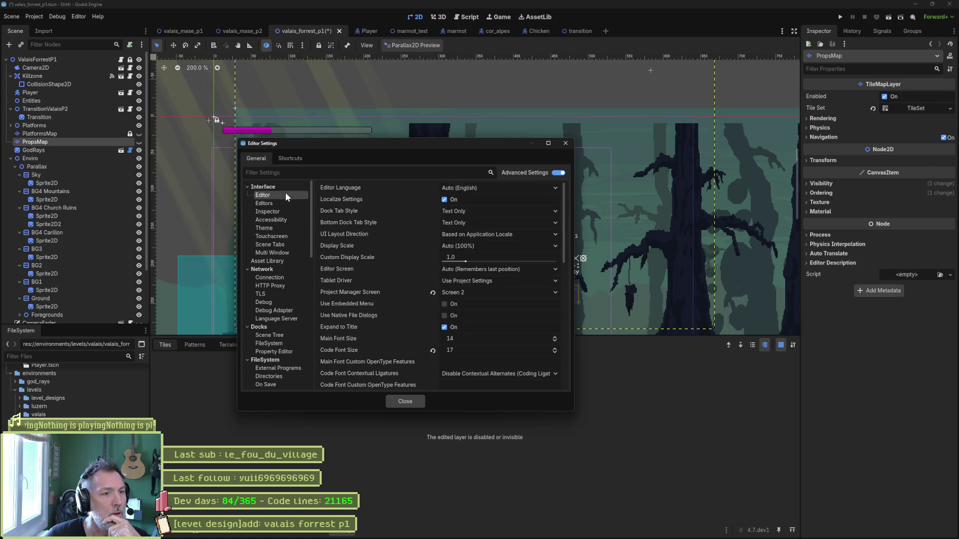
{"action": "left_click", "coordinate": [267, 252]}
{"action": "left_click", "coordinate": [272, 285]}
{"action": "left_click", "coordinate": [276, 319]}
{"action": "left_click", "coordinate": [278, 344]}
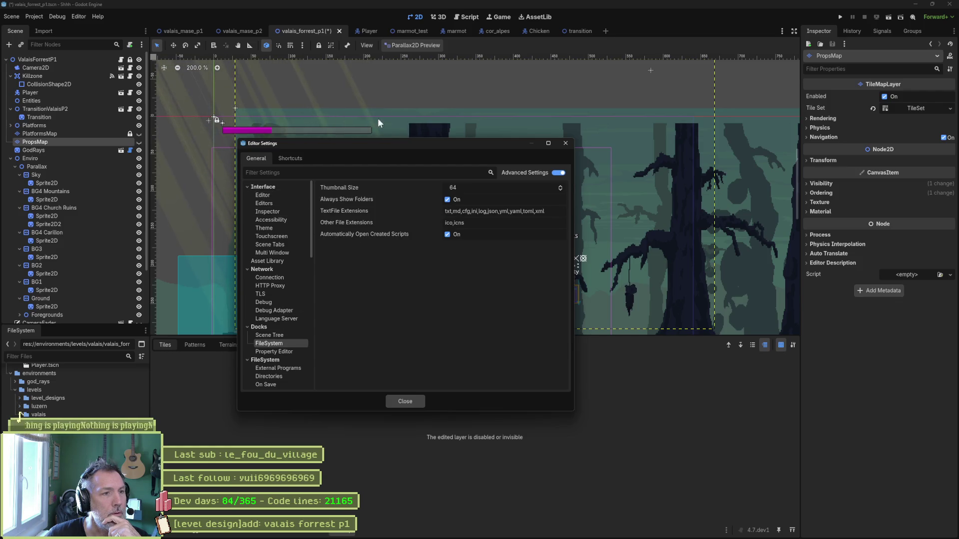
{"action": "key", "text": "alt+Tab"}
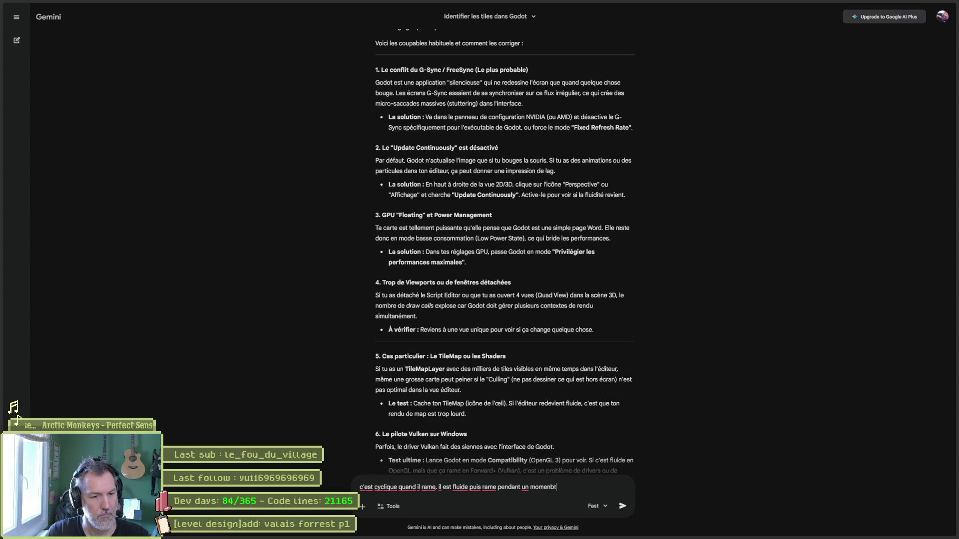
Send Gemini the cyclic-lag question and read its suggested causes: shader recompiles, overlays, file indexing, antivirus.
{"action": "type", "text": " puis fluide etc"}
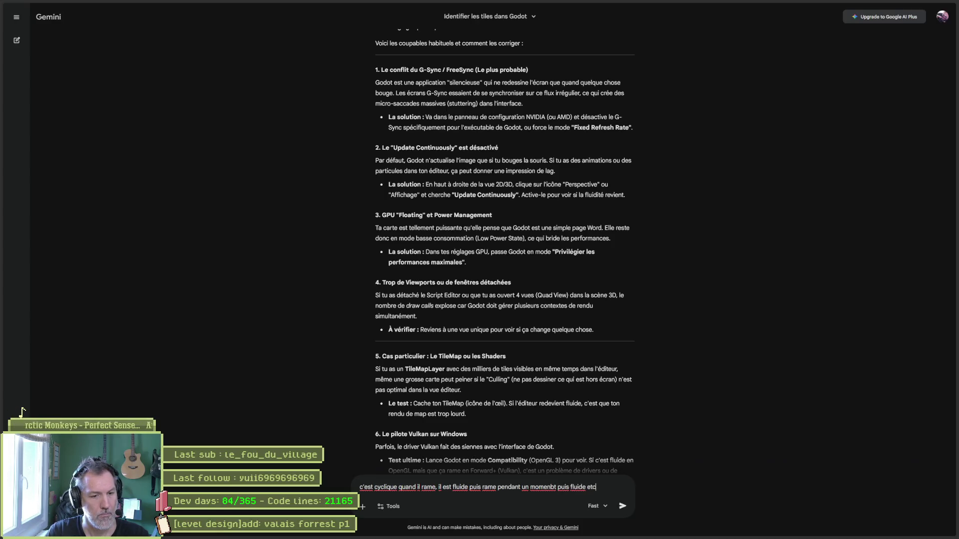
{"action": "key", "text": "Return"}
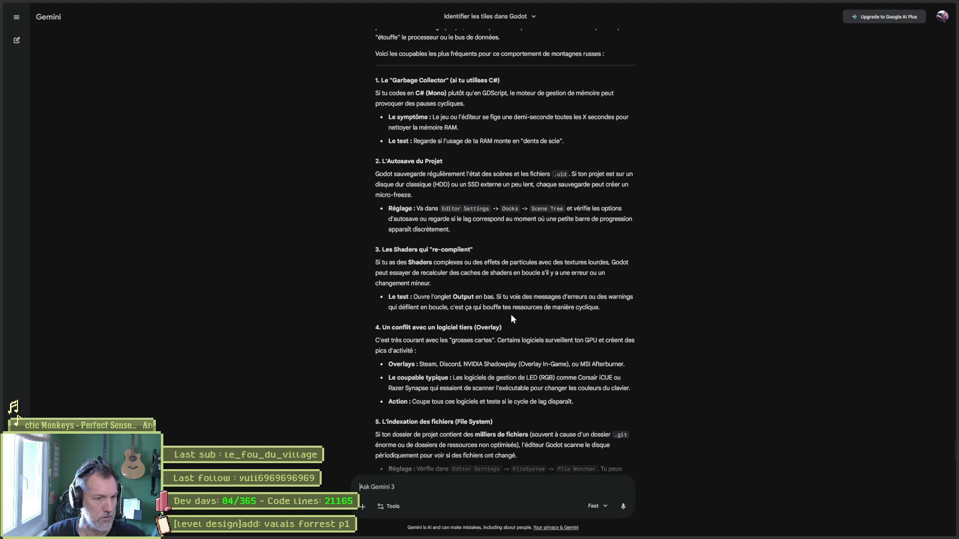
{"action": "scroll", "coordinate": [457, 330], "scroll_direction": "down", "scroll_amount": 1}
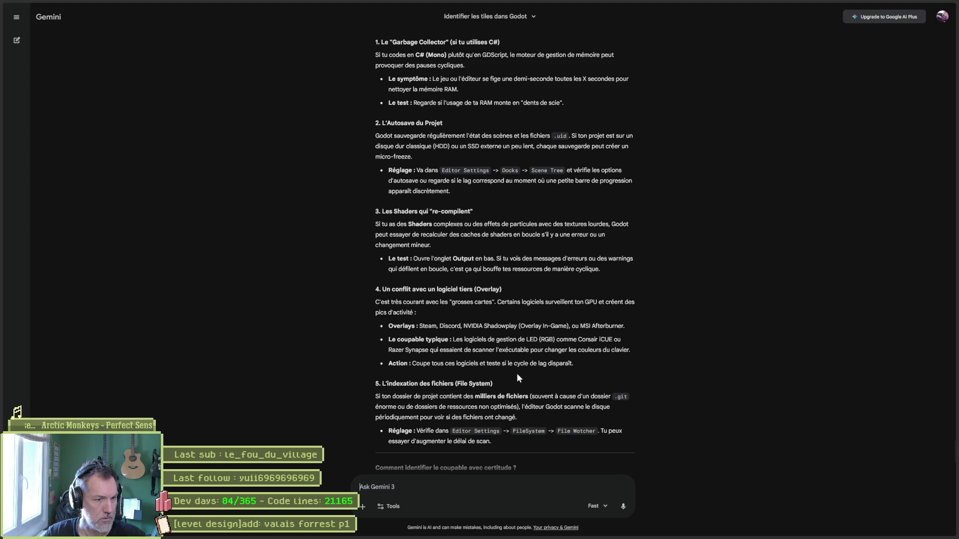
{"action": "scroll", "coordinate": [533, 370], "scroll_direction": "down", "scroll_amount": 1}
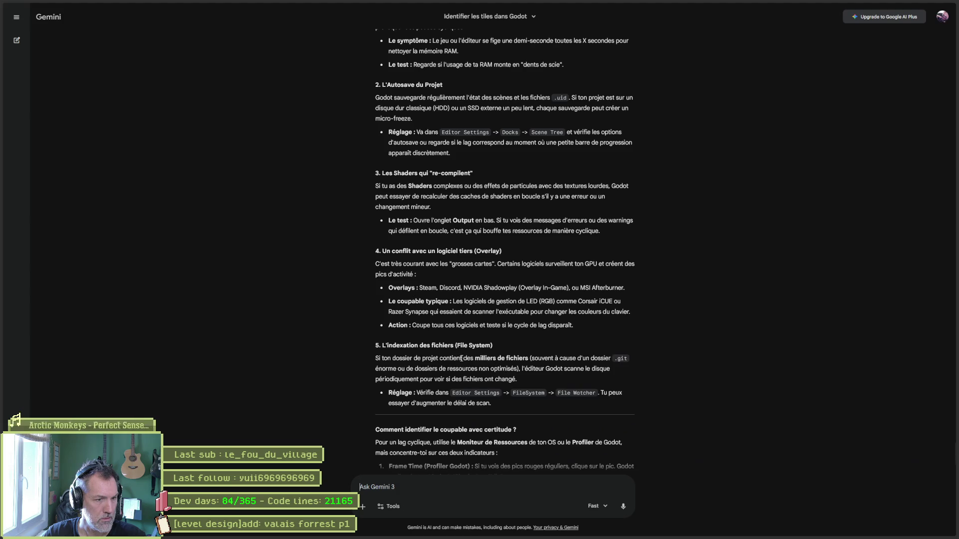
{"action": "scroll", "coordinate": [550, 365], "scroll_direction": "down", "scroll_amount": 1}
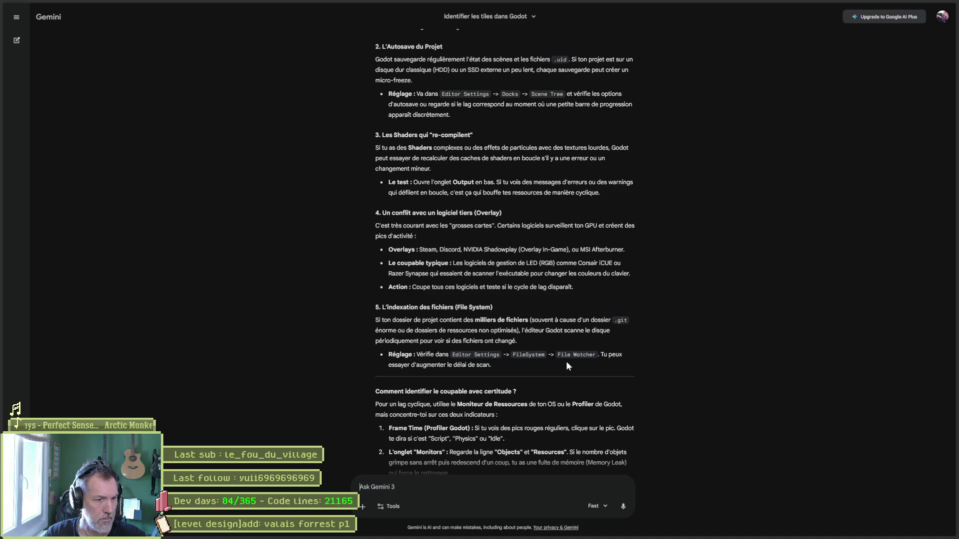
{"action": "scroll", "coordinate": [566, 363], "scroll_direction": "down", "scroll_amount": 2}
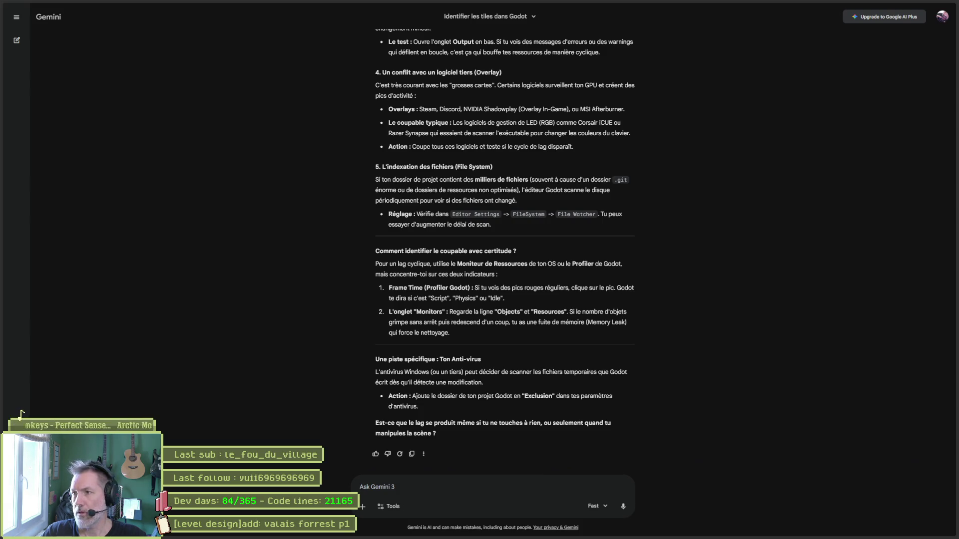
{"action": "key", "text": "alt+Tab"}
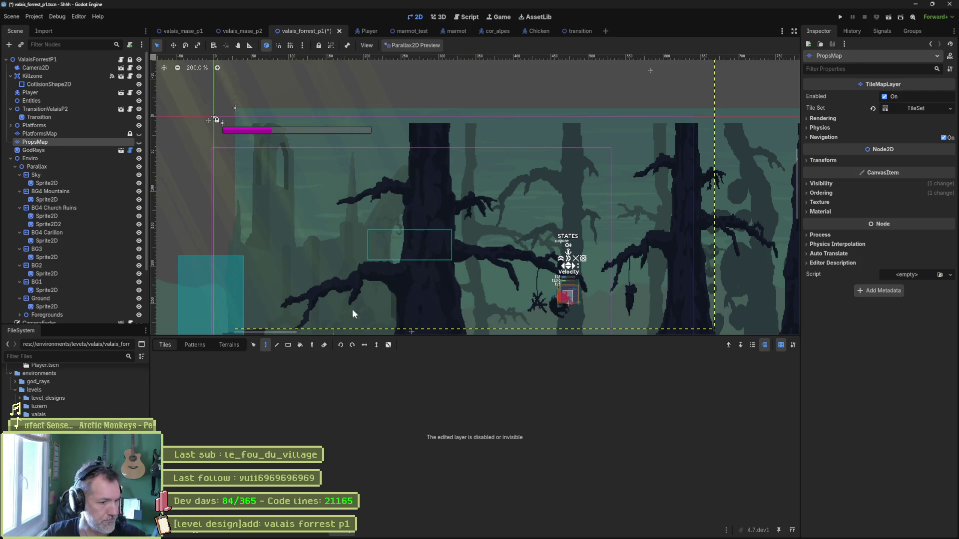
Revert the Ground parallax layer's scroll scale from 0.6 to 1.0 on both axes.
{"action": "key", "text": "alt+o"}
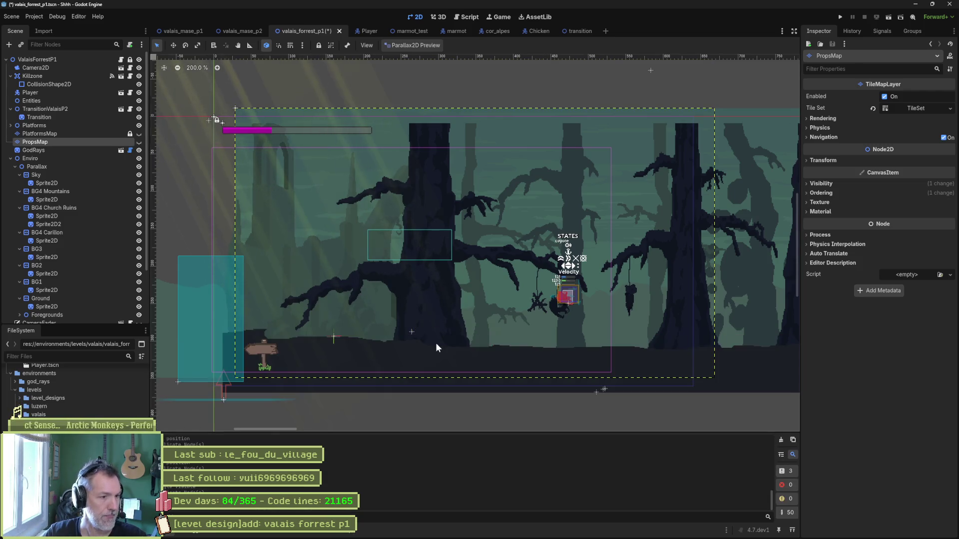
{"action": "mouse_move", "coordinate": [442, 279]}
{"action": "left_mouse_down"}
{"action": "mouse_move", "coordinate": [396, 283]}
{"action": "mouse_move", "coordinate": [514, 260]}
{"action": "mouse_move", "coordinate": [426, 258]}
{"action": "mouse_move", "coordinate": [499, 258]}
{"action": "left_mouse_up"}
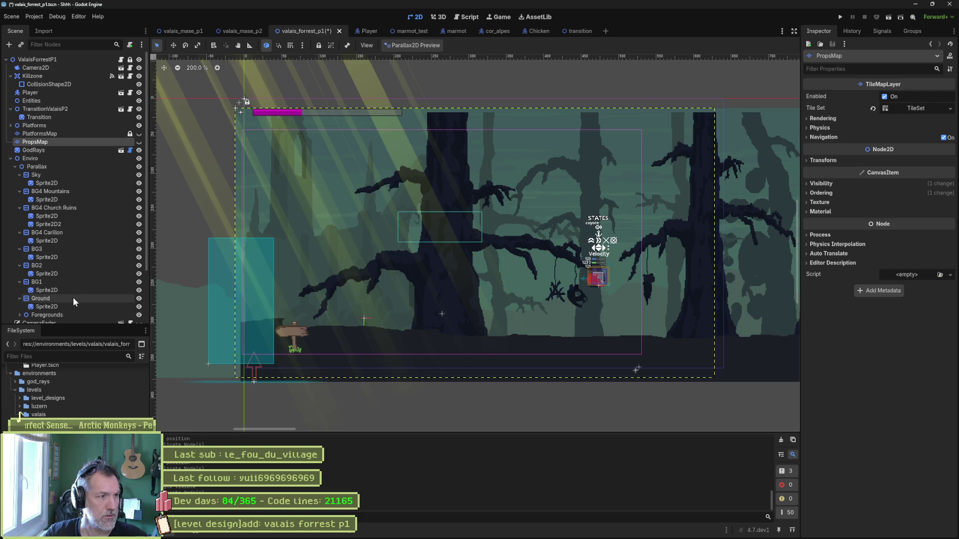
{"action": "left_click", "coordinate": [72, 298]}
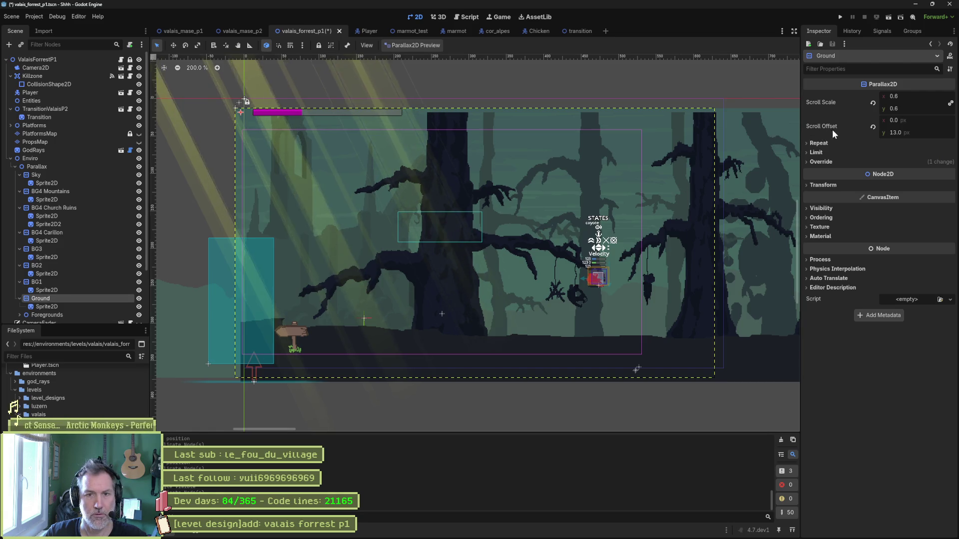
{"action": "left_click", "coordinate": [873, 105]}
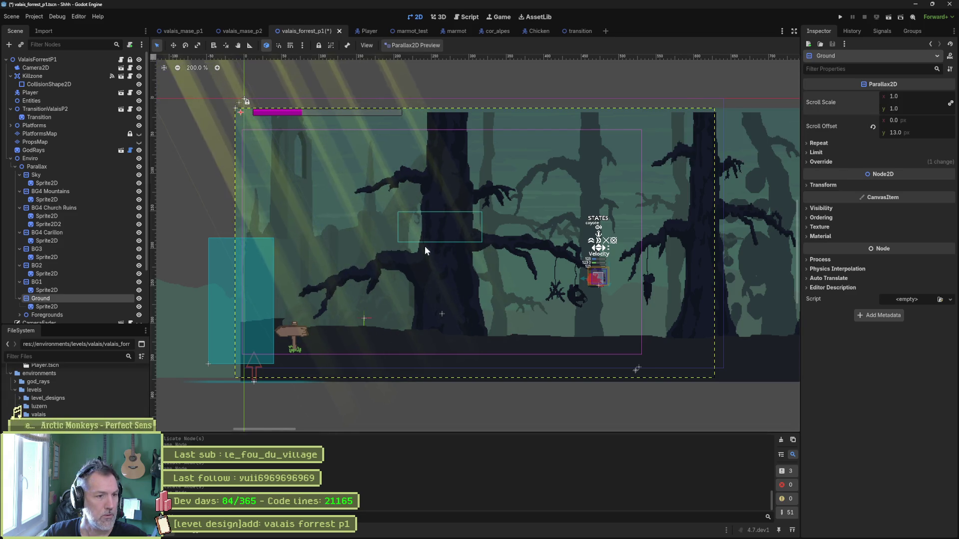
{"action": "mouse_move", "coordinate": [535, 254]}
{"action": "left_mouse_down"}
{"action": "mouse_move", "coordinate": [398, 256]}
{"action": "mouse_move", "coordinate": [582, 249]}
{"action": "mouse_move", "coordinate": [460, 263]}
{"action": "mouse_move", "coordinate": [490, 236]}
{"action": "mouse_move", "coordinate": [500, 246]}
{"action": "left_mouse_up"}
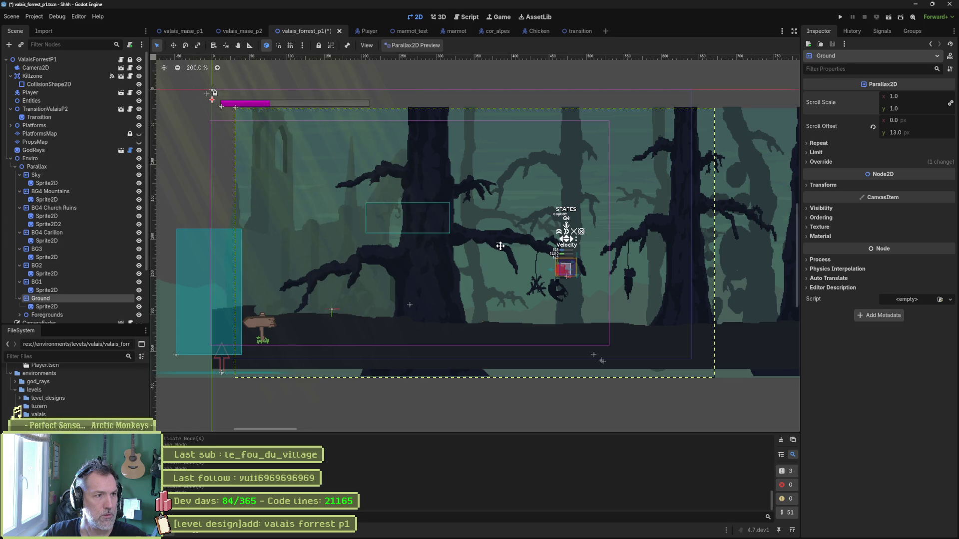
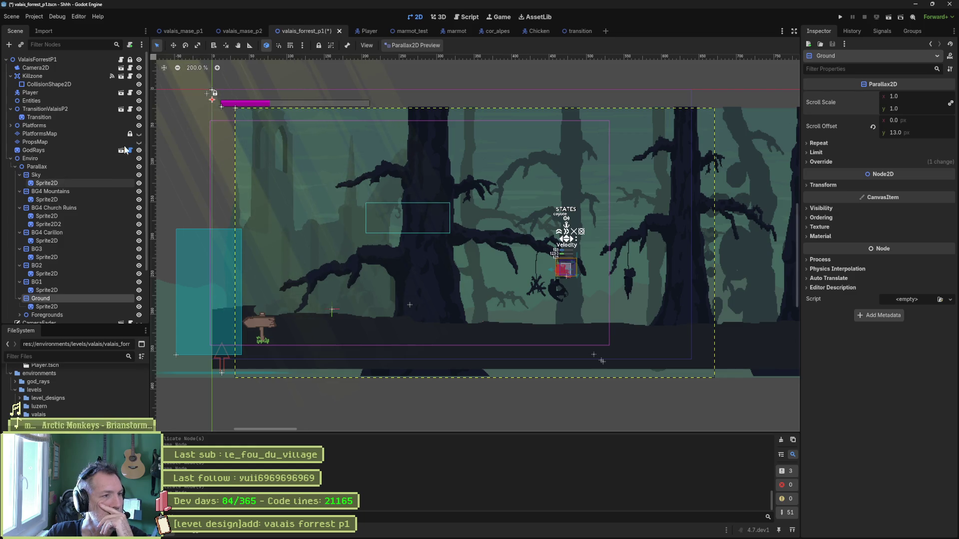
Check the Transform values of the Enviro and Parallax nodes.
{"action": "left_click", "coordinate": [44, 158]}
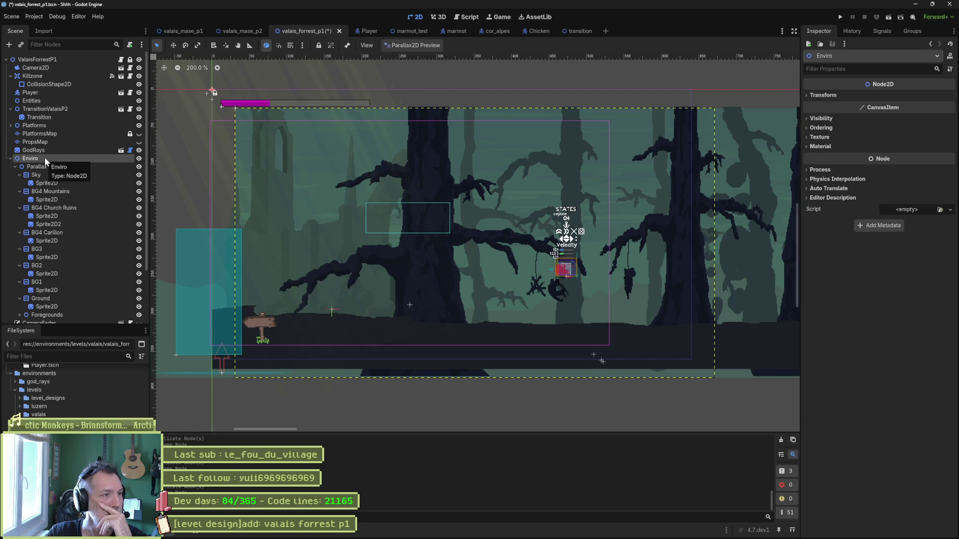
{"action": "left_click", "coordinate": [831, 95]}
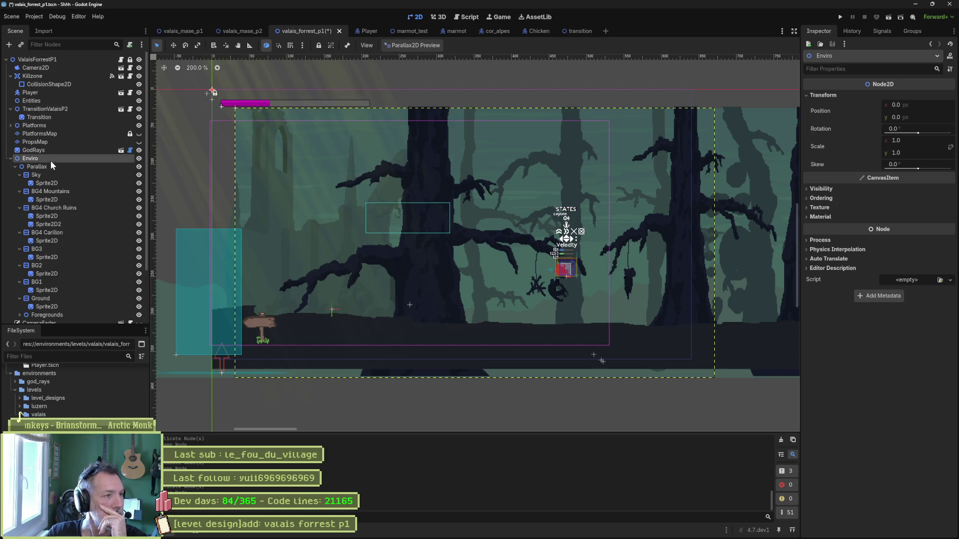
{"action": "left_click", "coordinate": [49, 166]}
{"action": "left_click", "coordinate": [824, 96]}
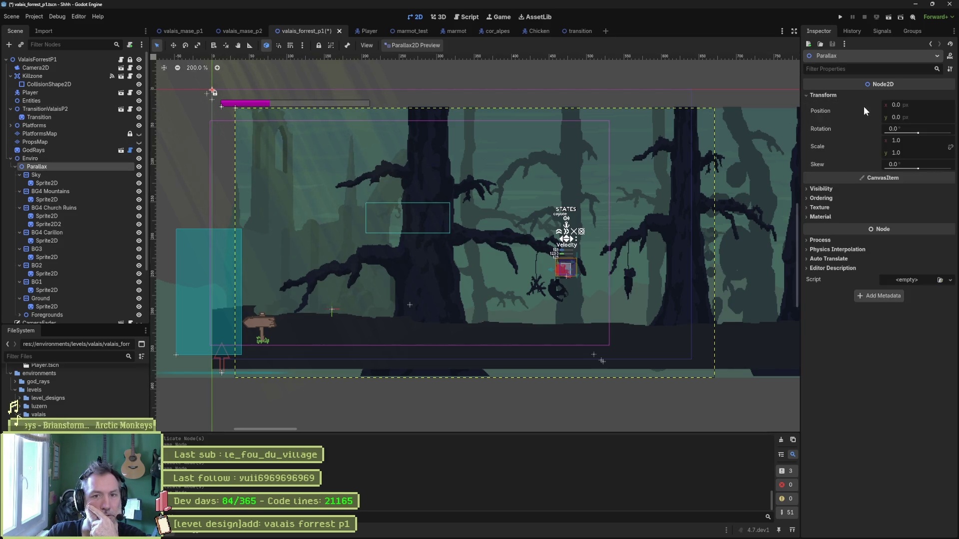
Collapse the Sky, BG4 Mountains, Church Ruins, Carillon, BG3, BG2, BG1 and Ground layers.
{"action": "left_click", "coordinate": [19, 175]}
{"action": "left_click", "coordinate": [20, 183]}
{"action": "left_click", "coordinate": [20, 191]}
{"action": "left_click", "coordinate": [20, 199]}
{"action": "left_click", "coordinate": [19, 207]}
{"action": "left_click", "coordinate": [20, 216]}
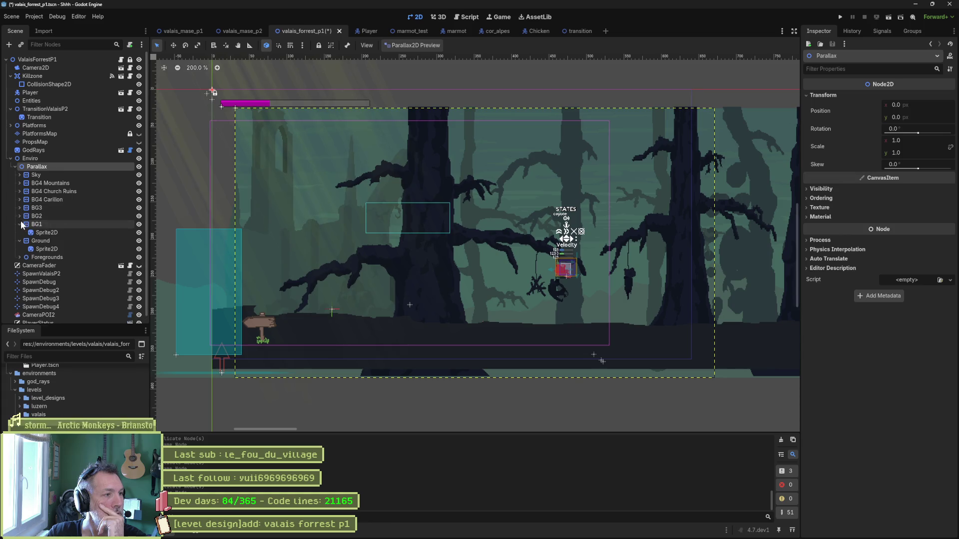
{"action": "left_click", "coordinate": [19, 224]}
{"action": "left_click", "coordinate": [19, 233]}
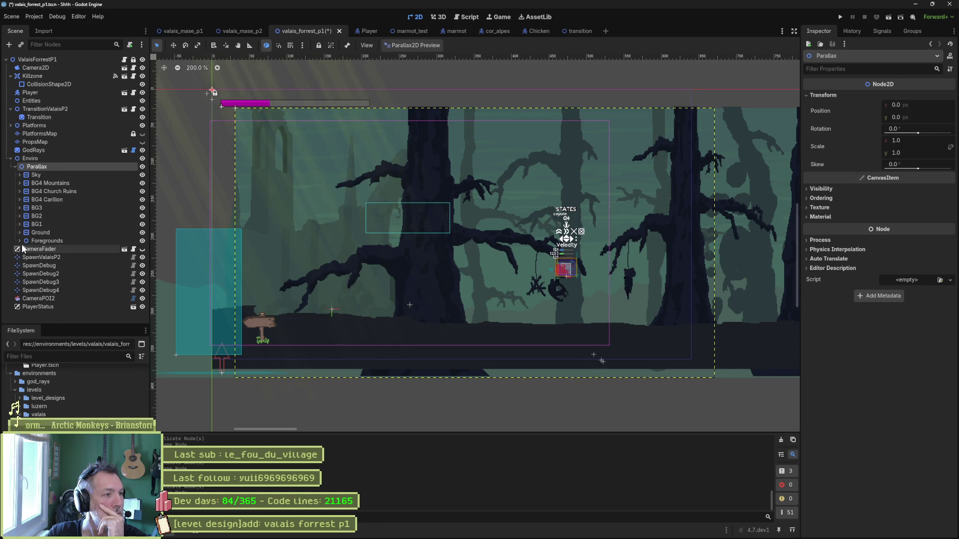
Inspect the Sky and BG4 Mountains parallax settings, then switch to the valais_mase_p2 scene.
{"action": "left_click", "coordinate": [38, 175]}
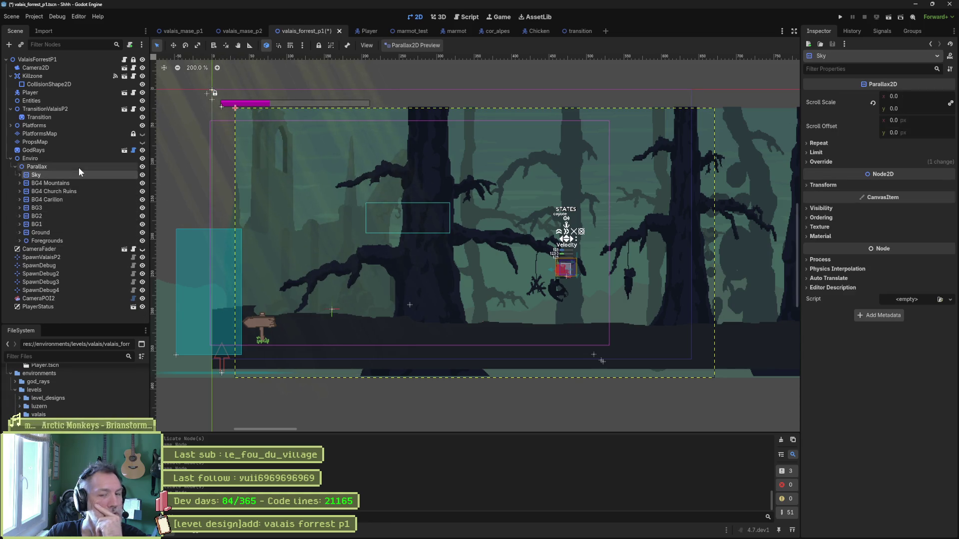
{"action": "left_click", "coordinate": [823, 185]}
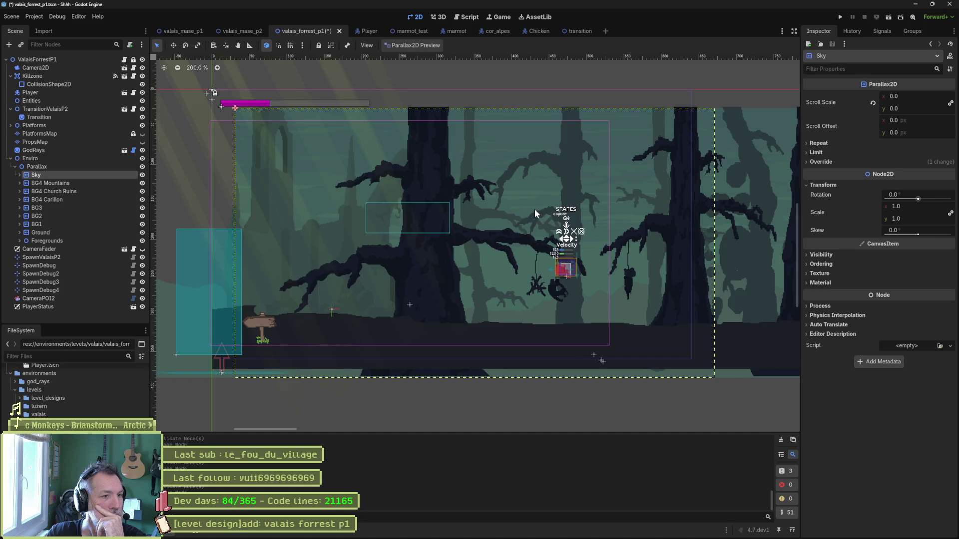
{"action": "scroll", "coordinate": [535, 209], "scroll_direction": "left", "scroll_amount": 2}
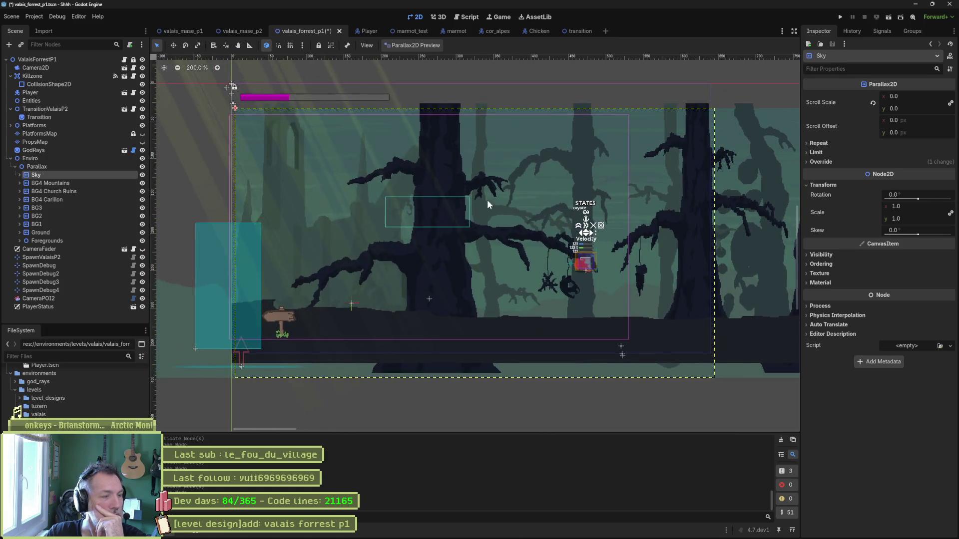
{"action": "left_click", "coordinate": [33, 185]}
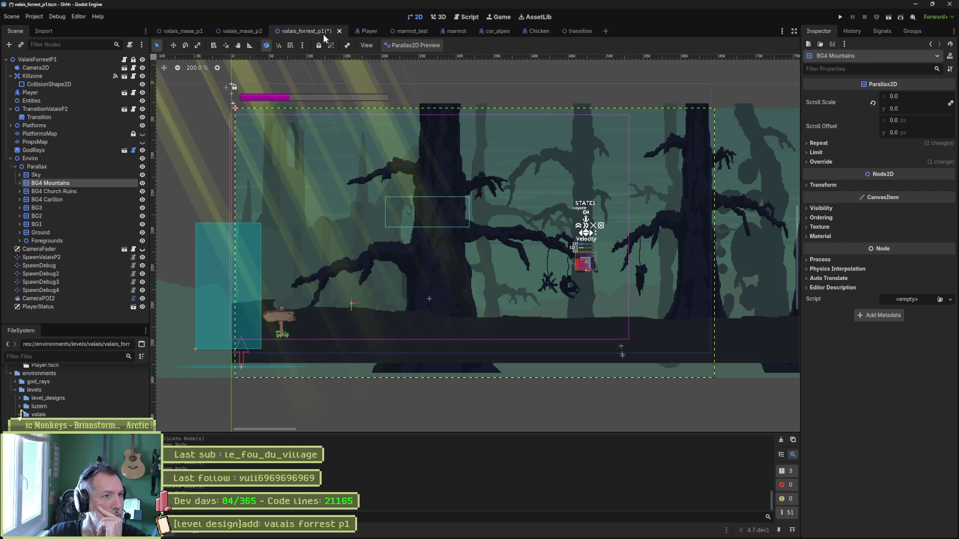
{"action": "left_click", "coordinate": [242, 31]}
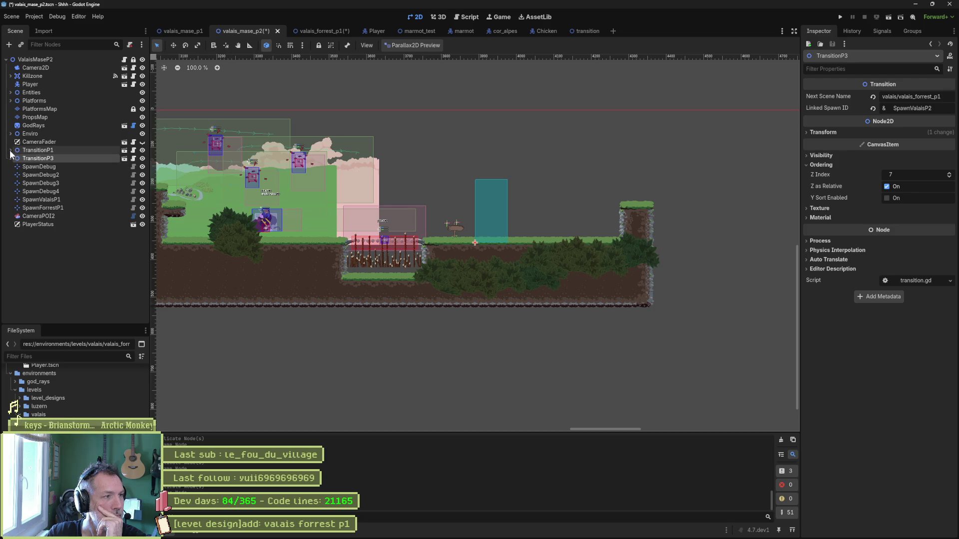
{"action": "left_click", "coordinate": [10, 134]}
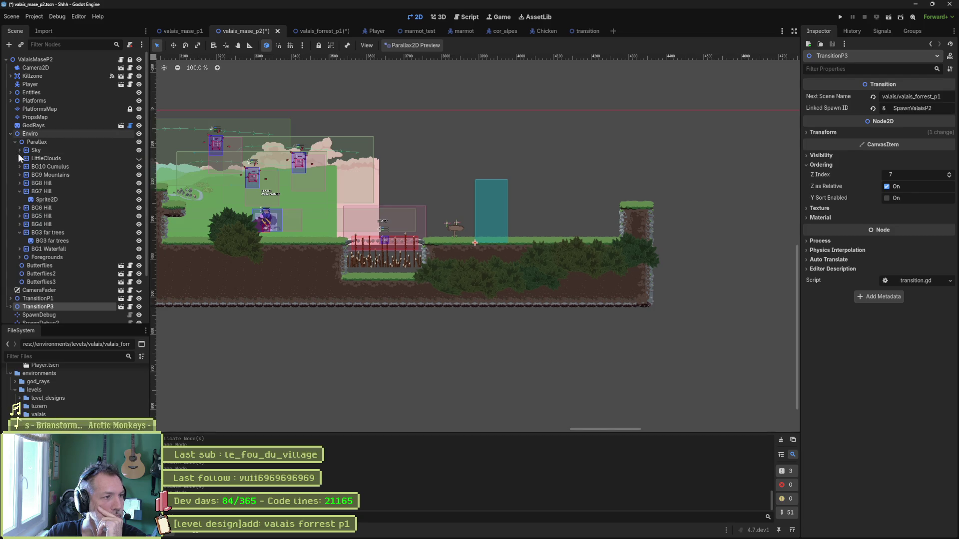
{"action": "left_click", "coordinate": [41, 169]}
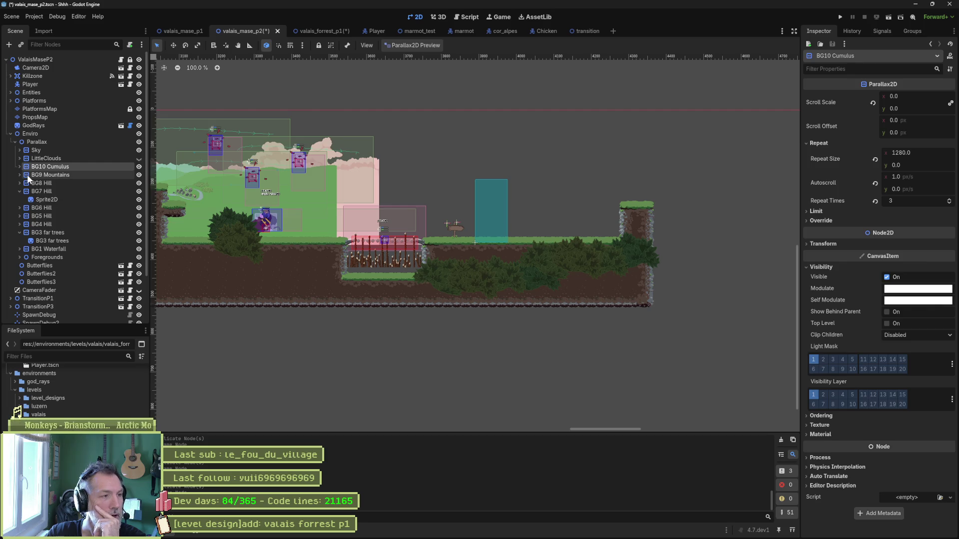
{"action": "left_click", "coordinate": [28, 177]}
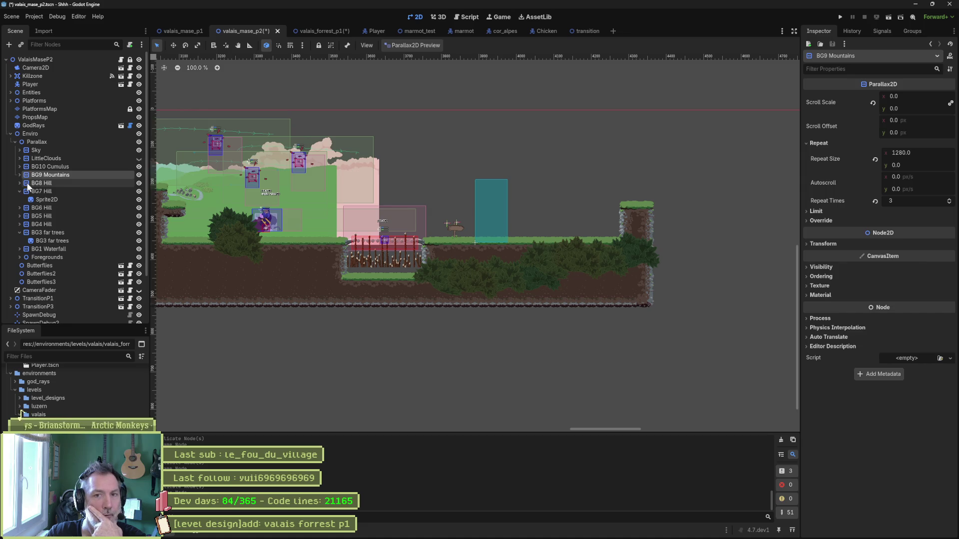
{"action": "left_click", "coordinate": [29, 184]}
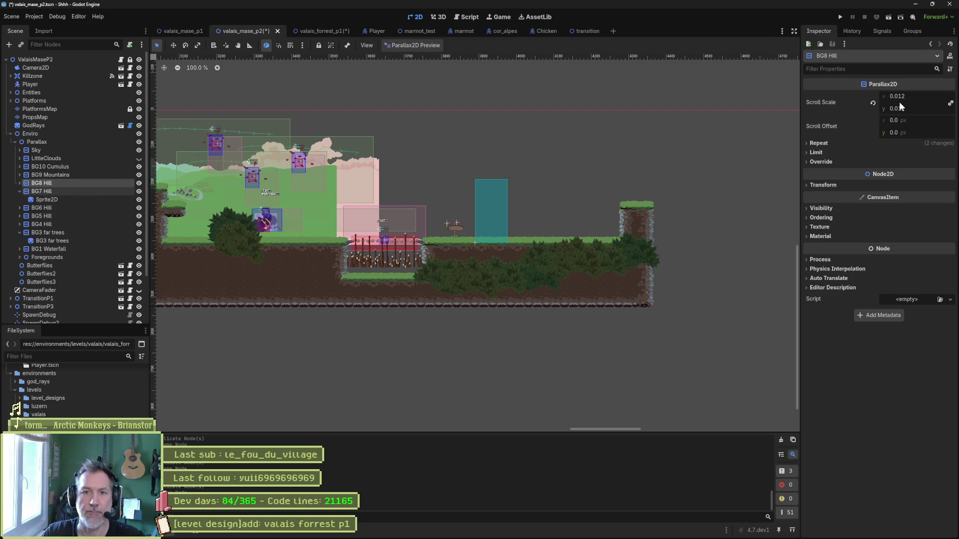
{"action": "left_click", "coordinate": [922, 95]}
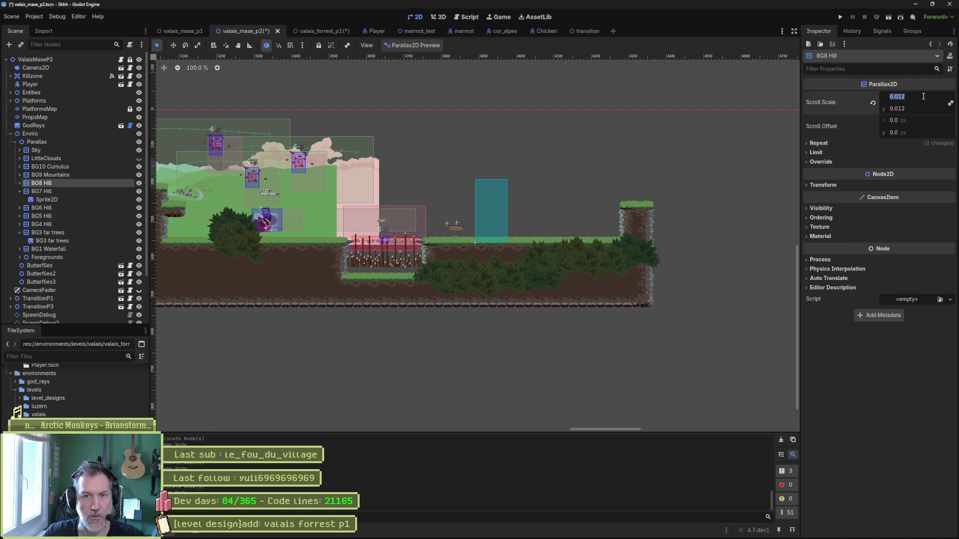
{"action": "left_click", "coordinate": [315, 31]}
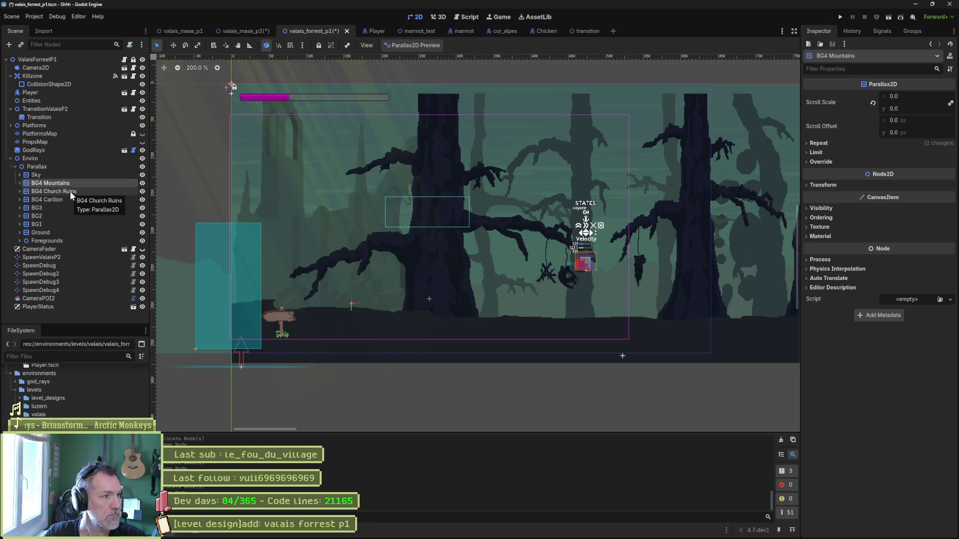
Enter 0.012 as BG4 Mountains' Scroll Scale and pan the view to check the parallax.
{"action": "left_click", "coordinate": [921, 96]}
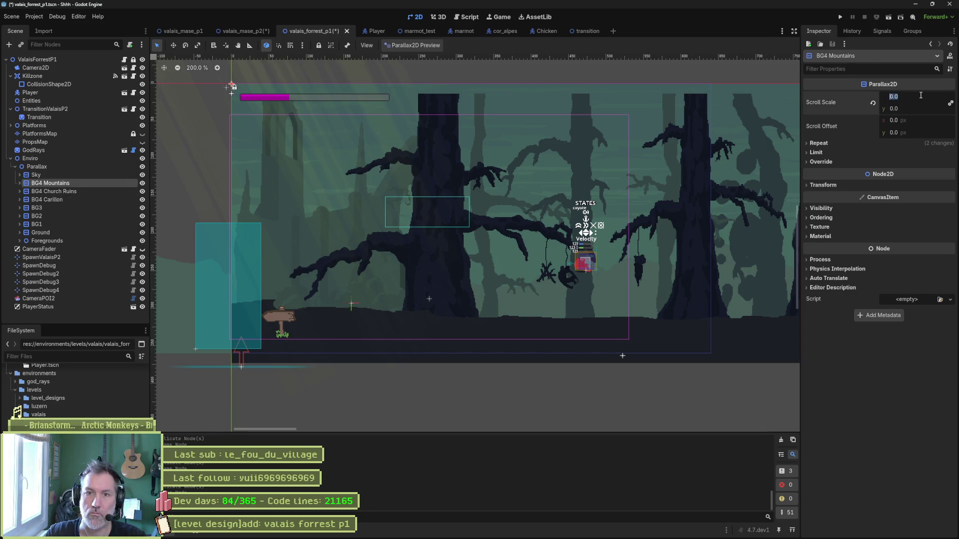
{"action": "type", "text": "0.012"}
{"action": "key", "text": "Return"}
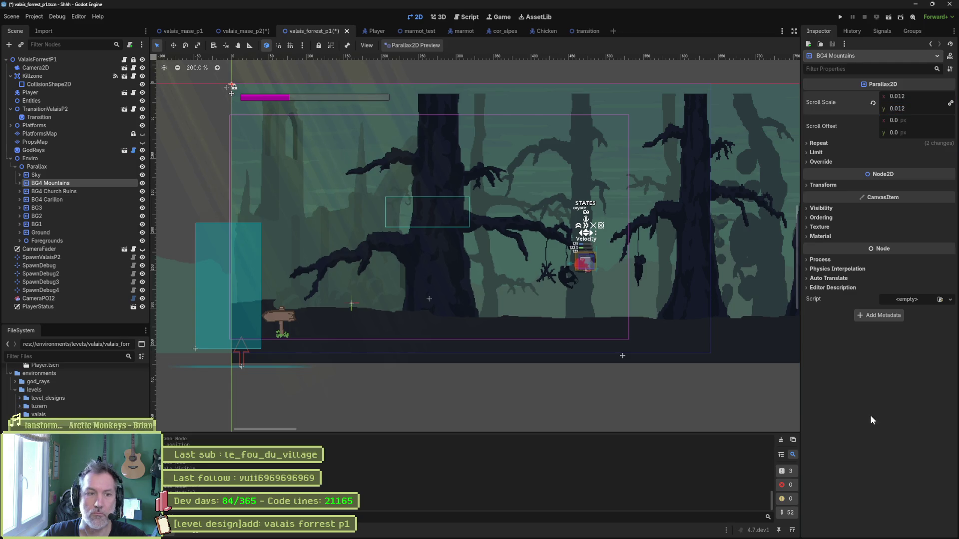
{"action": "mouse_move", "coordinate": [476, 305]}
{"action": "left_mouse_down"}
{"action": "mouse_move", "coordinate": [603, 289]}
{"action": "mouse_move", "coordinate": [477, 285]}
{"action": "mouse_move", "coordinate": [614, 281]}
{"action": "mouse_move", "coordinate": [360, 280]}
{"action": "mouse_move", "coordinate": [417, 280]}
{"action": "left_mouse_up"}
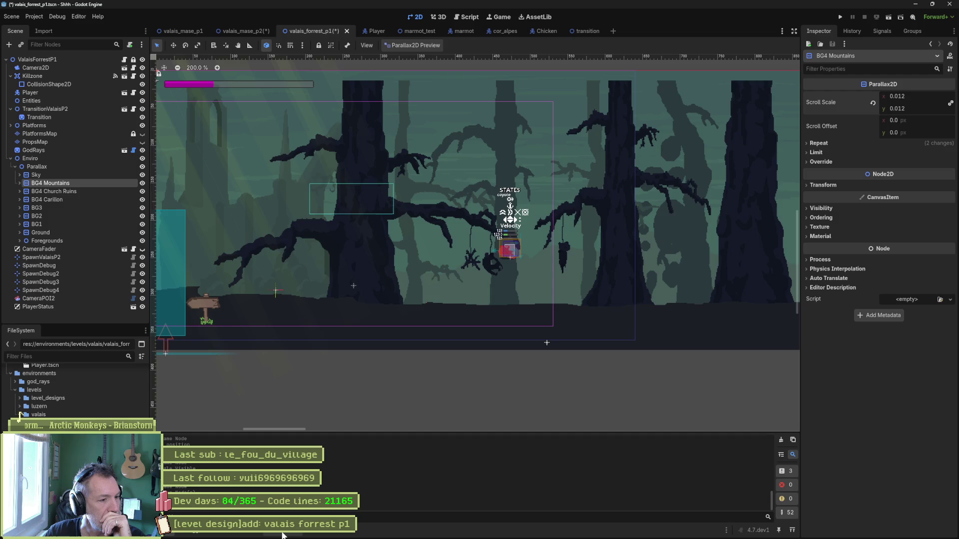
Open the Debugger, view Video RAM, then graph and hide the FPS monitor under Monitors.
{"action": "left_click", "coordinate": [182, 532]}
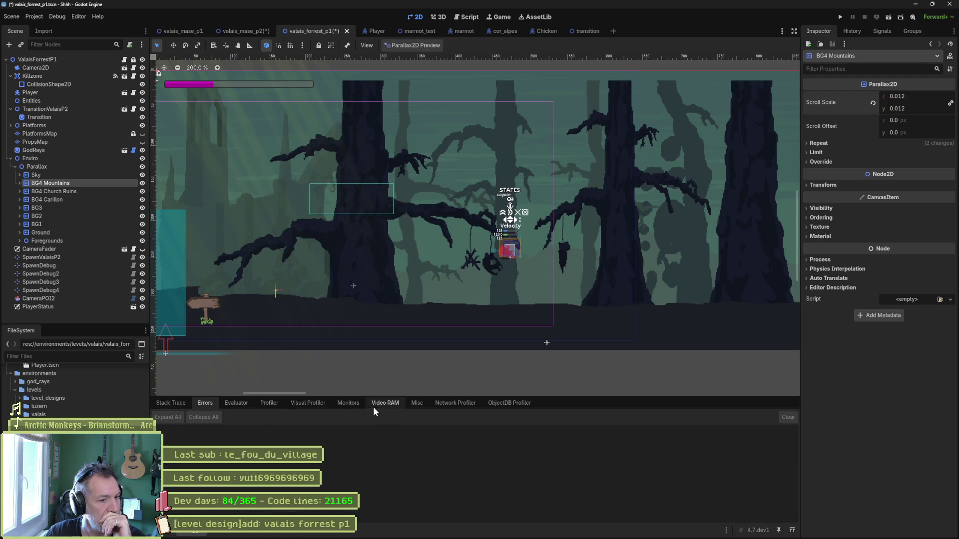
{"action": "left_click", "coordinate": [384, 405]}
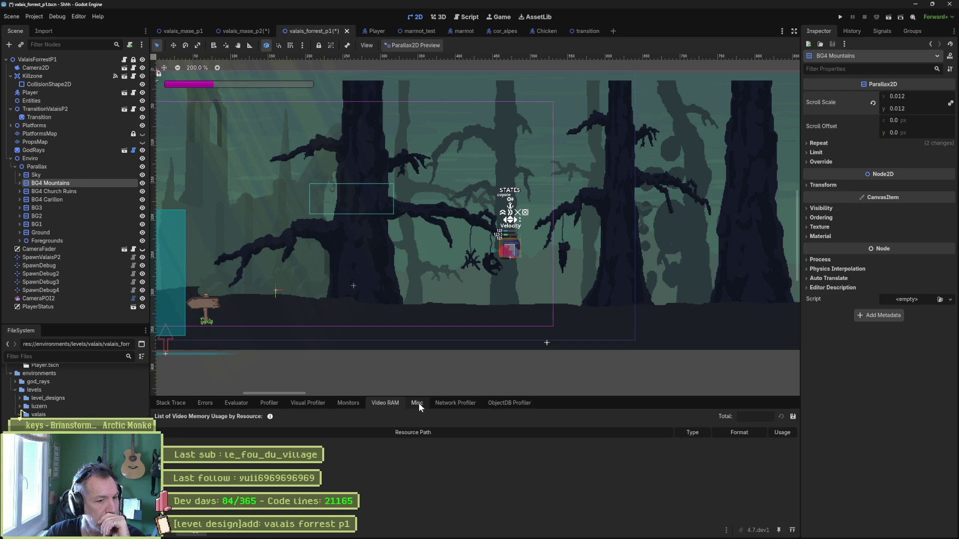
{"action": "left_click", "coordinate": [348, 403]}
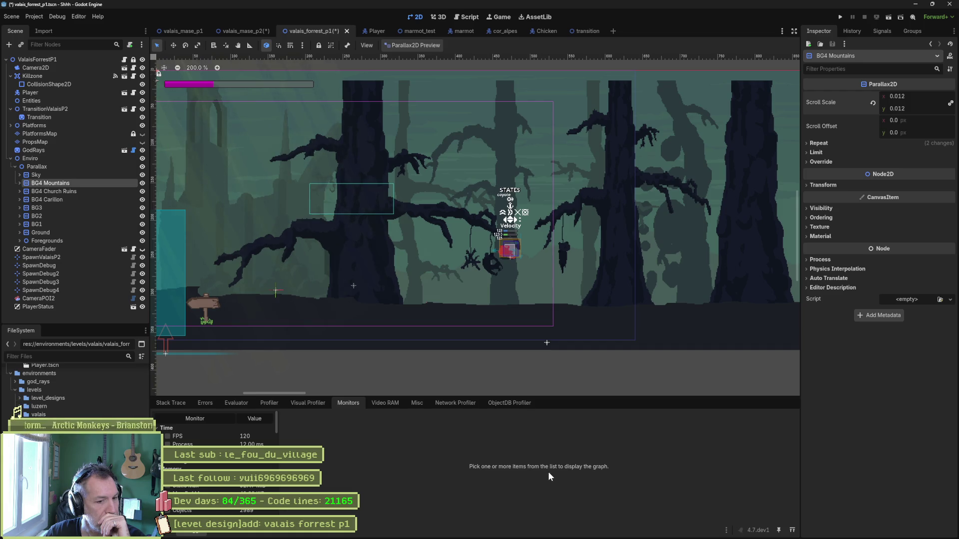
{"action": "left_click", "coordinate": [207, 437]}
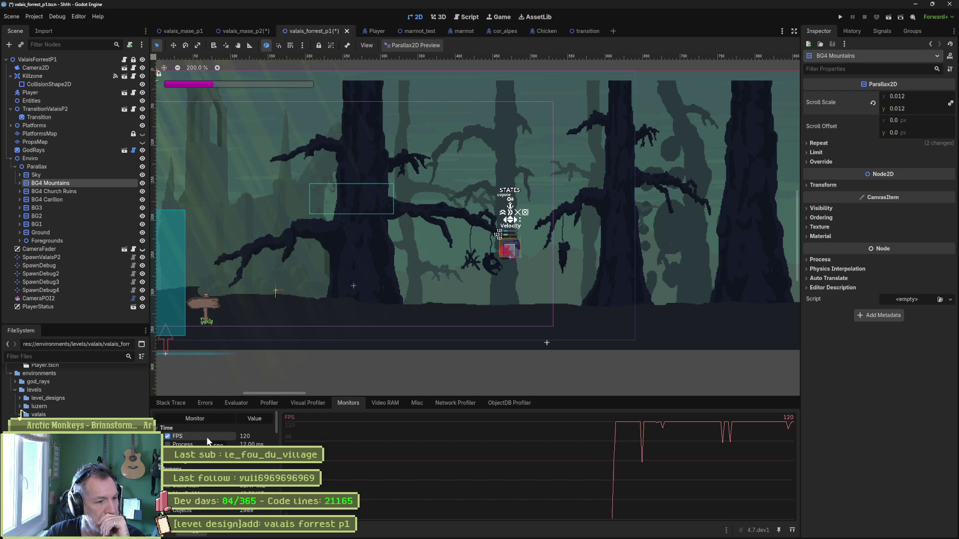
{"action": "left_click", "coordinate": [208, 440]}
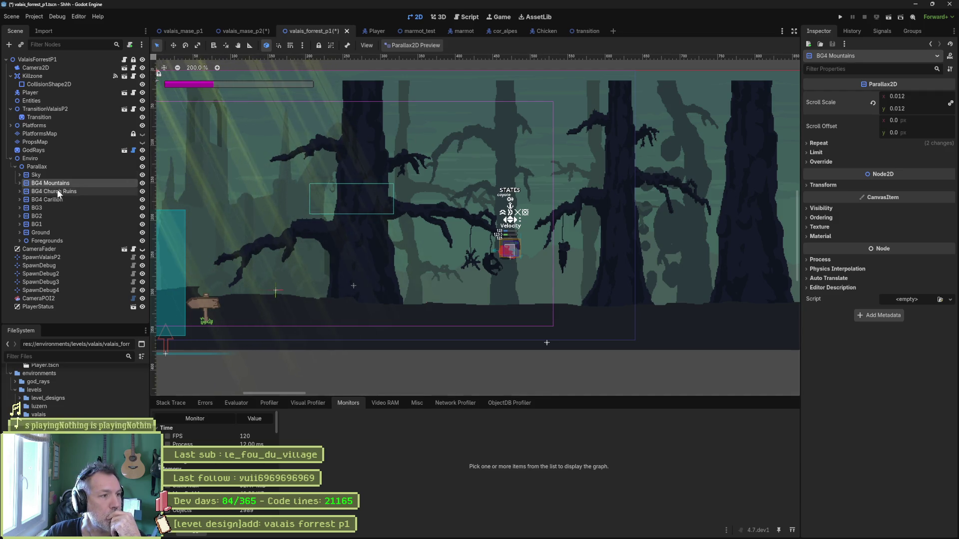
Read the Parallax2D scroll_scale documentation, close the help page, and return to the 2D view.
{"action": "right_click", "coordinate": [921, 86]}
{"action": "left_click", "coordinate": [917, 76]}
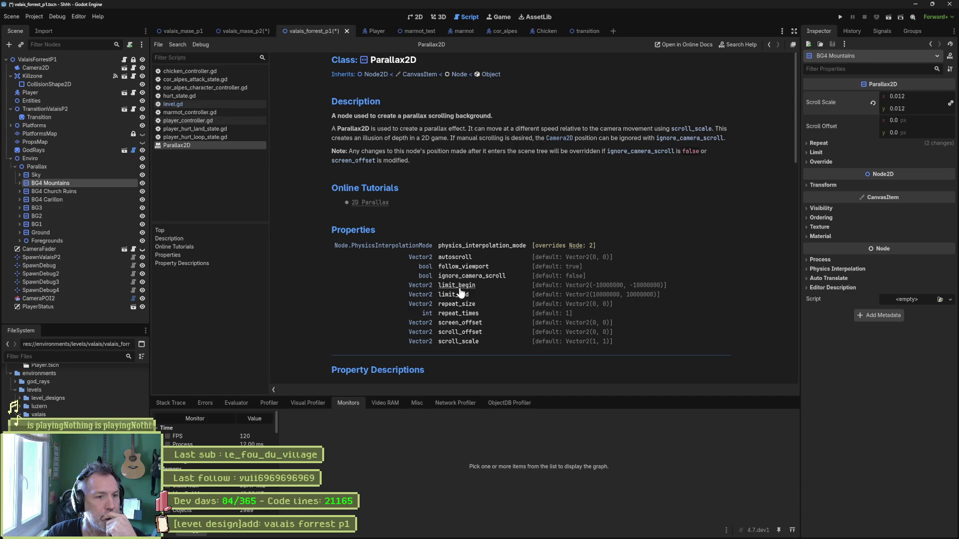
{"action": "left_click", "coordinate": [420, 342]}
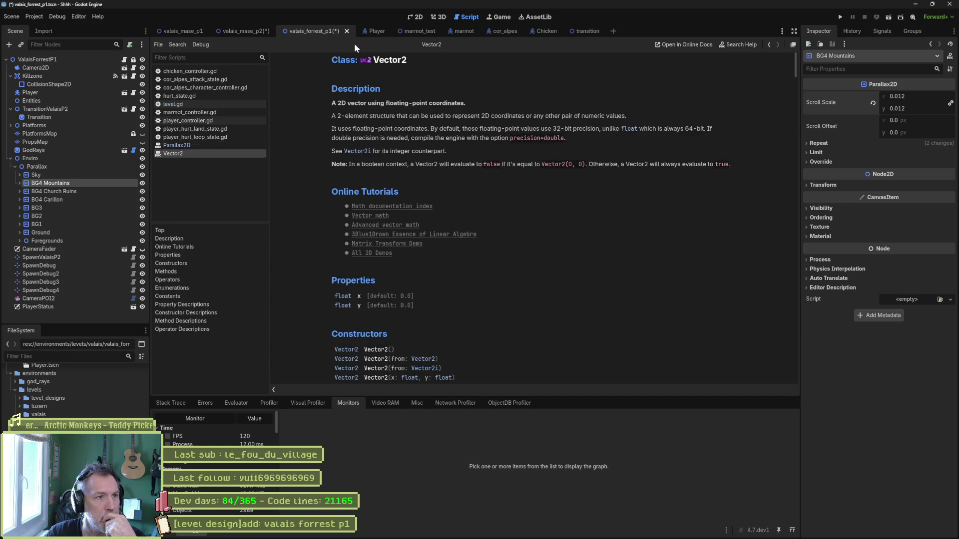
{"action": "left_click", "coordinate": [770, 44]}
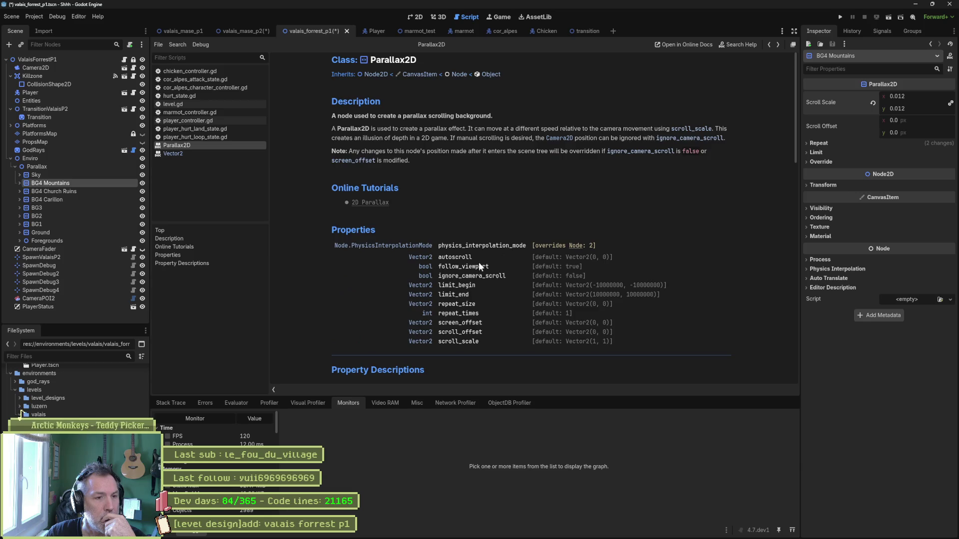
{"action": "left_click", "coordinate": [454, 341]}
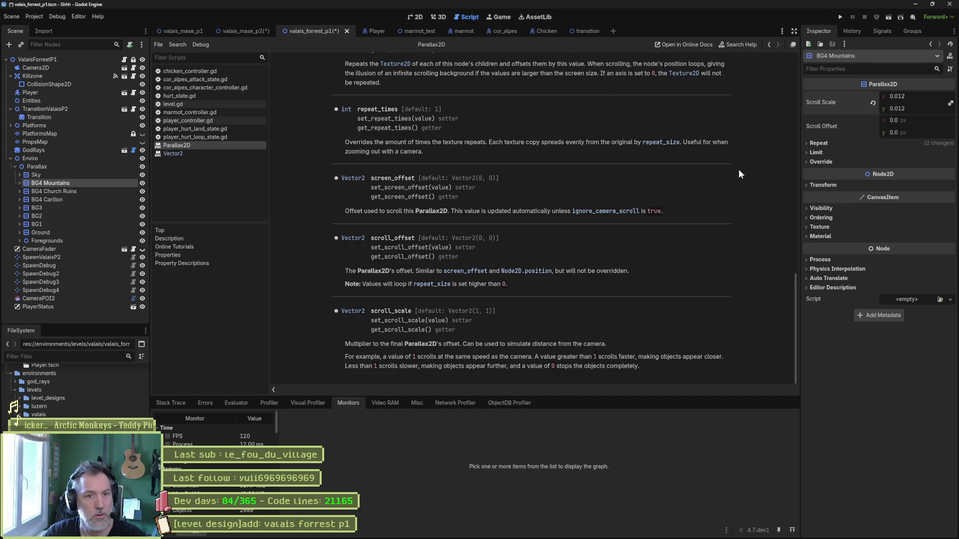
{"action": "key", "text": "ctrl+w"}
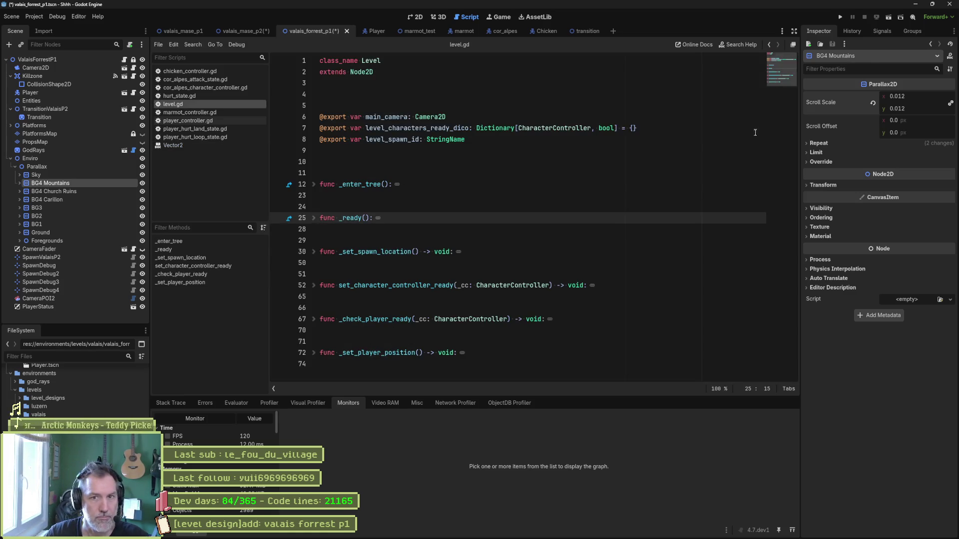
{"action": "left_click", "coordinate": [415, 17]}
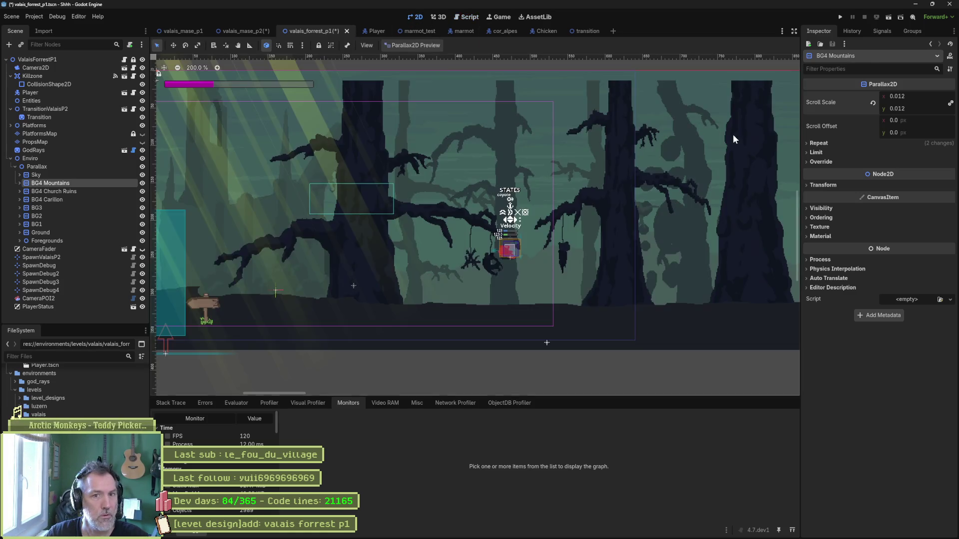
Try a Scroll Scale of 0.1 on BG4 Mountains and pan across the scene.
{"action": "left_click", "coordinate": [920, 96]}
{"action": "type", "text": "0.1"}
{"action": "key", "text": "Return"}
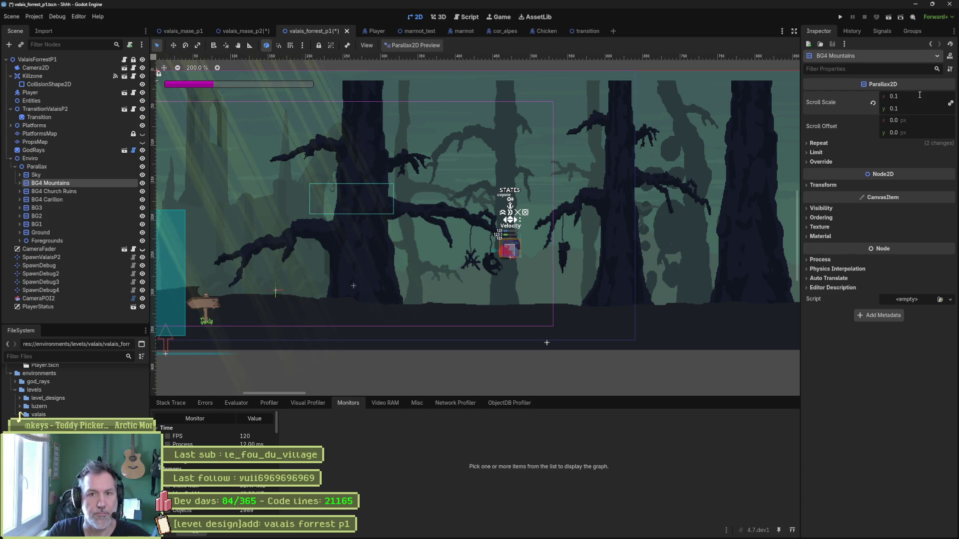
{"action": "left_click_drag", "start_coordinate": [459, 218], "coordinate": [614, 217]}
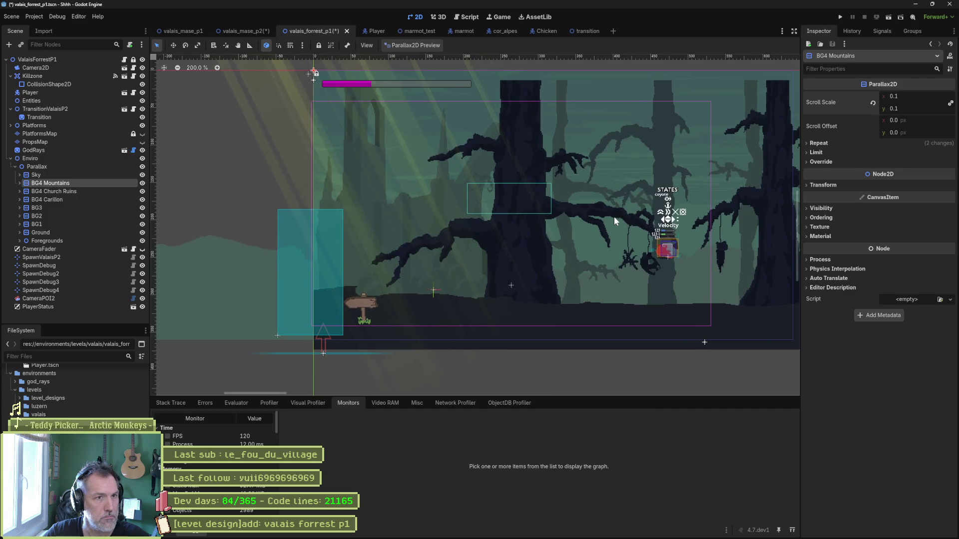
Turn on the Parallax2D preview, restore the 0.012 scroll scale, and pan through the forest.
{"action": "left_click", "coordinate": [424, 44]}
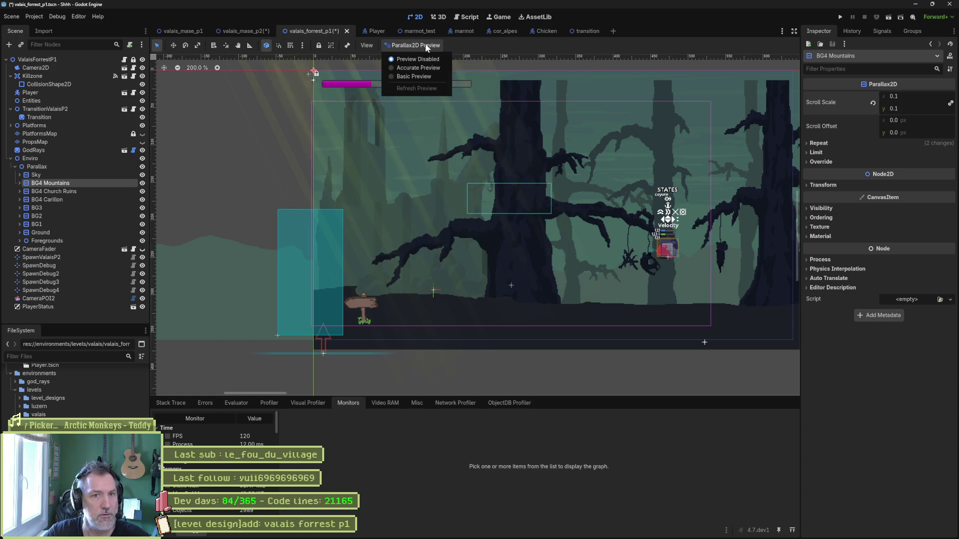
{"action": "left_click", "coordinate": [428, 72]}
{"action": "scroll", "coordinate": [429, 73], "scroll_direction": "right", "scroll_amount": 10}
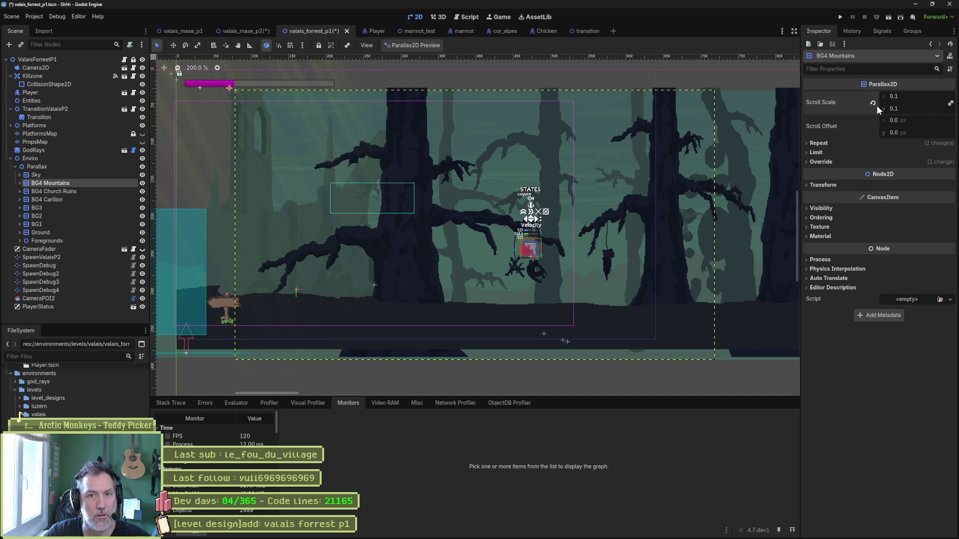
{"action": "key", "text": "BackSpace"}
{"action": "key", "text": "Tab"}
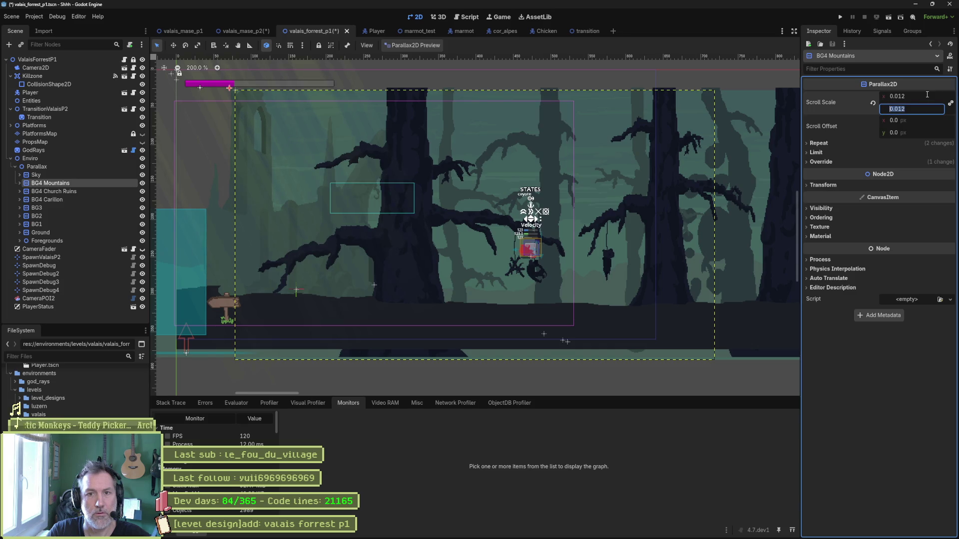
{"action": "mouse_move", "coordinate": [496, 289]}
{"action": "left_mouse_down"}
{"action": "mouse_move", "coordinate": [774, 278]}
{"action": "mouse_move", "coordinate": [157, 281]}
{"action": "mouse_move", "coordinate": [610, 284]}
{"action": "mouse_move", "coordinate": [227, 259]}
{"action": "mouse_move", "coordinate": [344, 258]}
{"action": "mouse_move", "coordinate": [370, 261]}
{"action": "mouse_move", "coordinate": [163, 265]}
{"action": "left_mouse_up"}
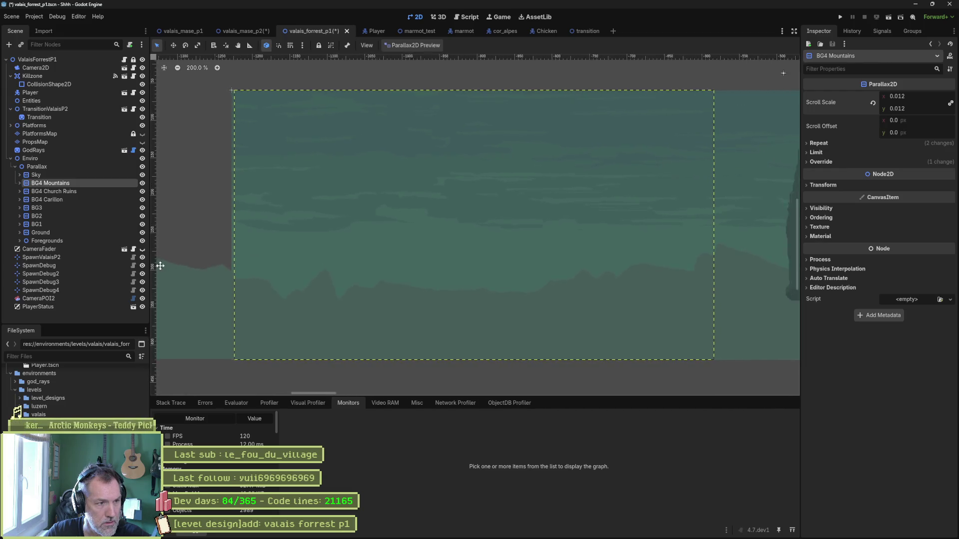
{"action": "mouse_move", "coordinate": [657, 272]}
{"action": "left_mouse_down"}
{"action": "mouse_move", "coordinate": [169, 283]}
{"action": "mouse_move", "coordinate": [624, 290]}
{"action": "mouse_move", "coordinate": [261, 289]}
{"action": "mouse_move", "coordinate": [259, 281]}
{"action": "mouse_move", "coordinate": [458, 286]}
{"action": "mouse_move", "coordinate": [554, 310]}
{"action": "left_mouse_up"}
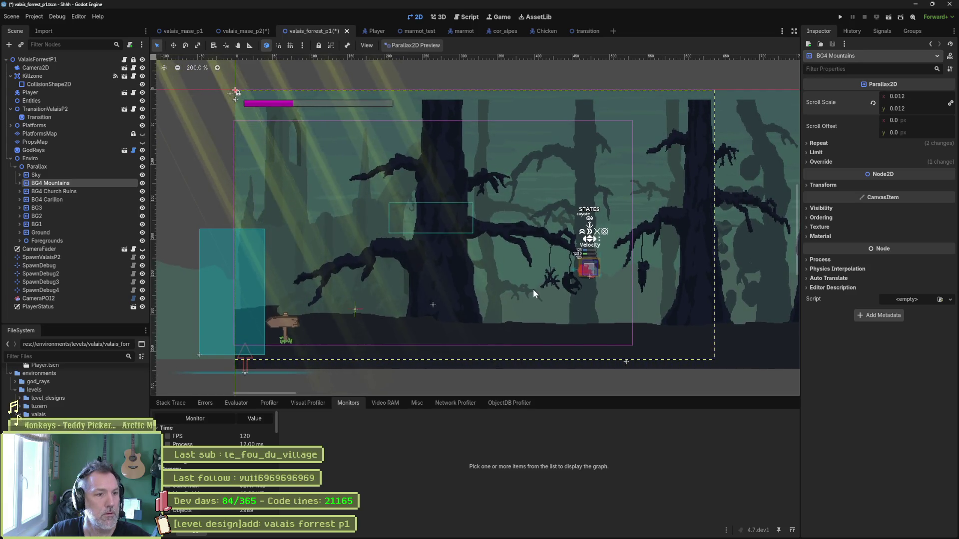
{"action": "left_click", "coordinate": [100, 192]}
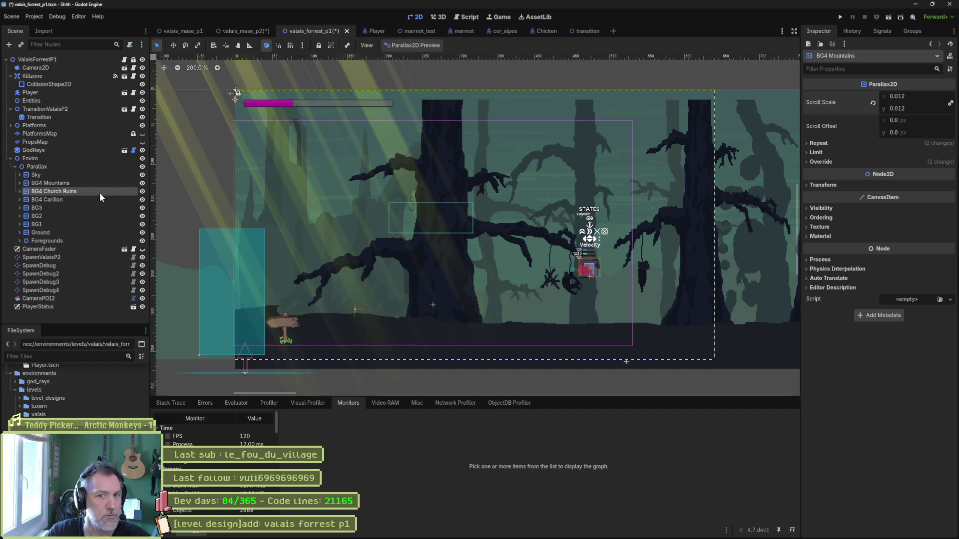
Tune the BG4 Church Ruins scroll scale, pan to compare the parallax, and save.
{"action": "left_click", "coordinate": [59, 199]}
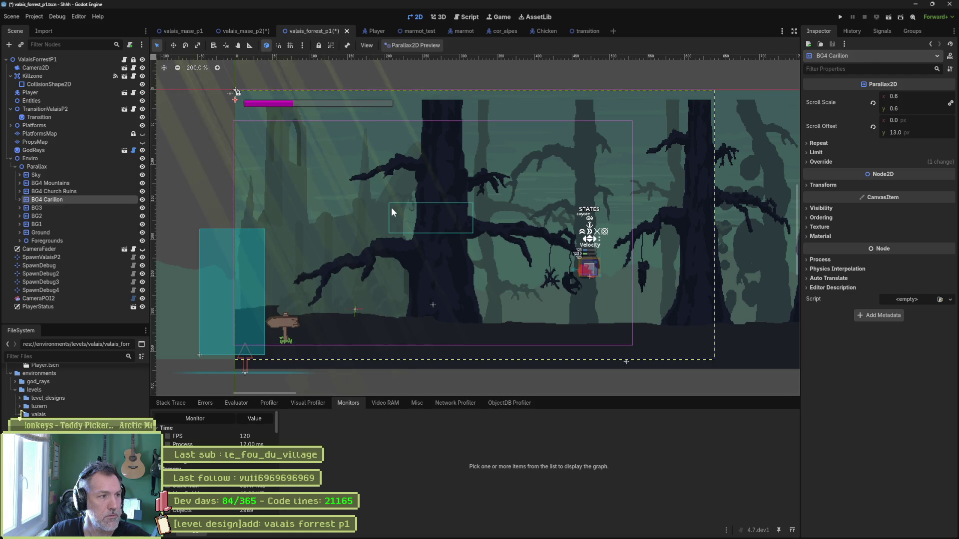
{"action": "scroll", "coordinate": [392, 208], "scroll_direction": "left", "scroll_amount": 5}
{"action": "scroll", "coordinate": [396, 209], "scroll_direction": "right", "scroll_amount": 5}
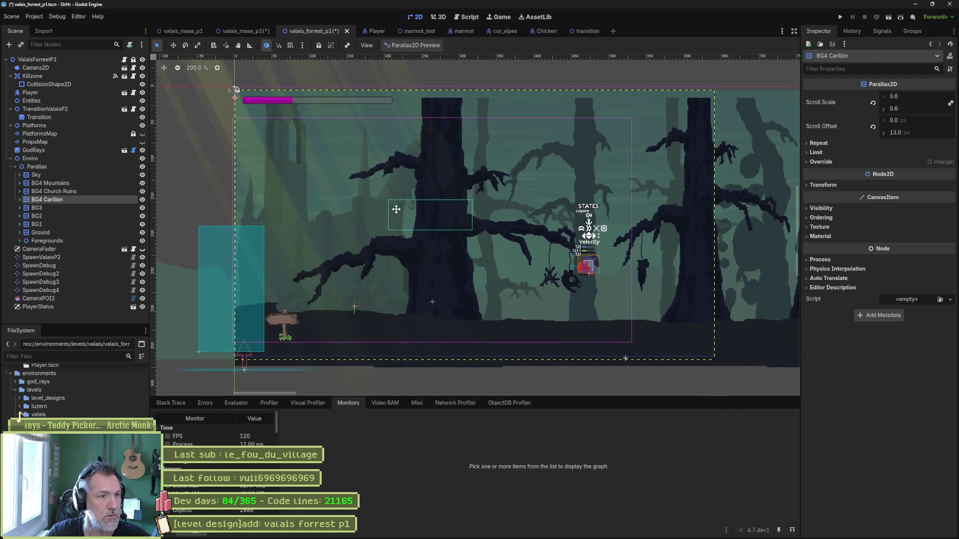
{"action": "left_click", "coordinate": [95, 192]}
{"action": "type", "text": "0.3"}
{"action": "key", "text": "Return"}
{"action": "scroll", "coordinate": [675, 190], "scroll_direction": "left", "scroll_amount": 6}
{"action": "scroll", "coordinate": [599, 213], "scroll_direction": "right", "scroll_amount": 4}
{"action": "mouse_move", "coordinate": [585, 213]}
{"action": "left_mouse_down"}
{"action": "mouse_move", "coordinate": [374, 208]}
{"action": "mouse_move", "coordinate": [320, 220]}
{"action": "mouse_move", "coordinate": [500, 218]}
{"action": "left_mouse_up"}
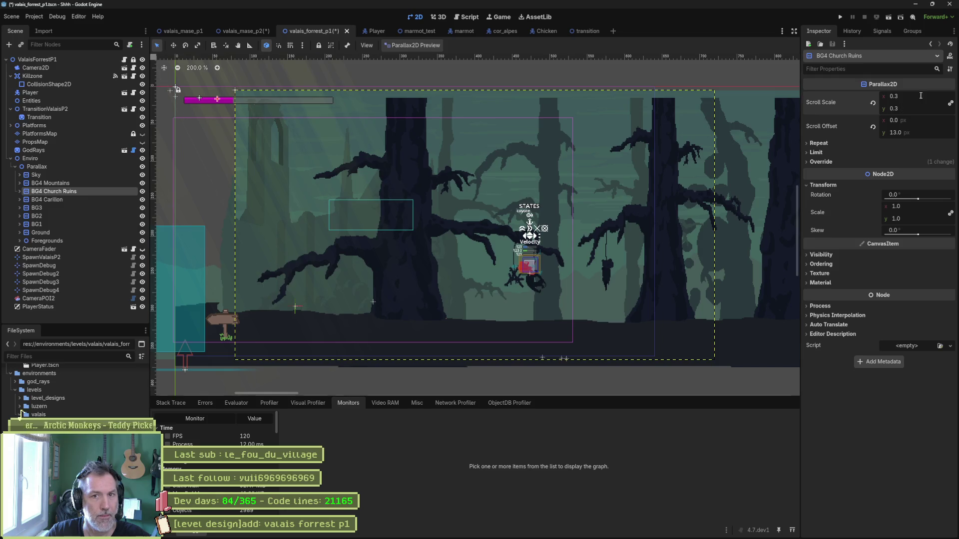
{"action": "type", "text": "0.2"}
{"action": "mouse_move", "coordinate": [635, 237]}
{"action": "left_mouse_down"}
{"action": "mouse_move", "coordinate": [197, 223]}
{"action": "mouse_move", "coordinate": [428, 220]}
{"action": "mouse_move", "coordinate": [705, 237]}
{"action": "left_mouse_up"}
{"action": "key", "text": "ctrl+s"}
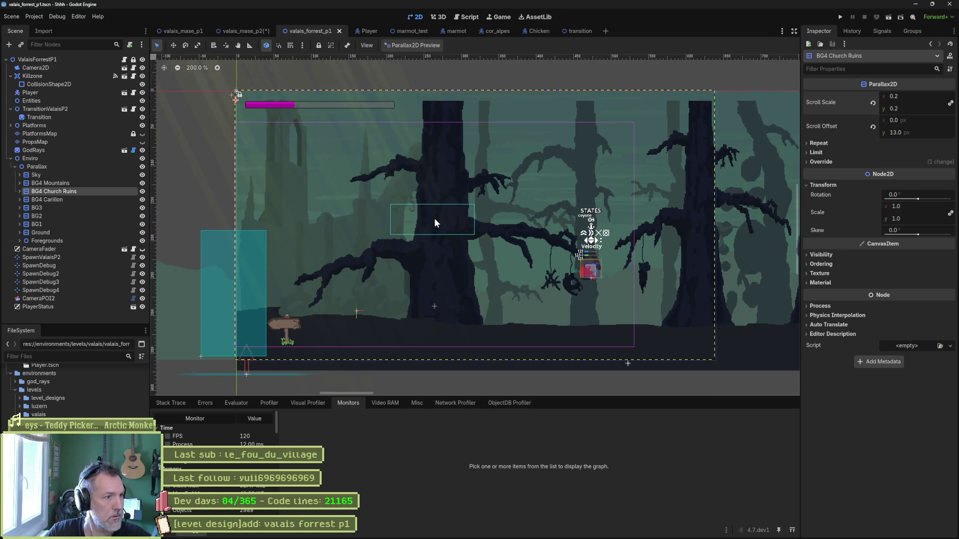
Set scroll scales for Carillon 0.3, BG3 0.4, BG2 0.5, BG1 0.7, and save.
{"action": "left_click", "coordinate": [111, 199]}
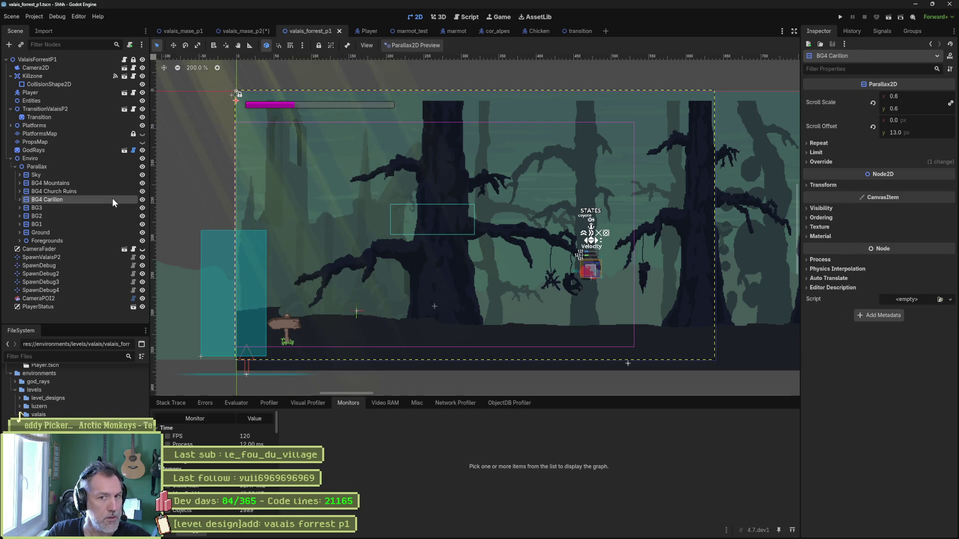
{"action": "left_click", "coordinate": [927, 97]}
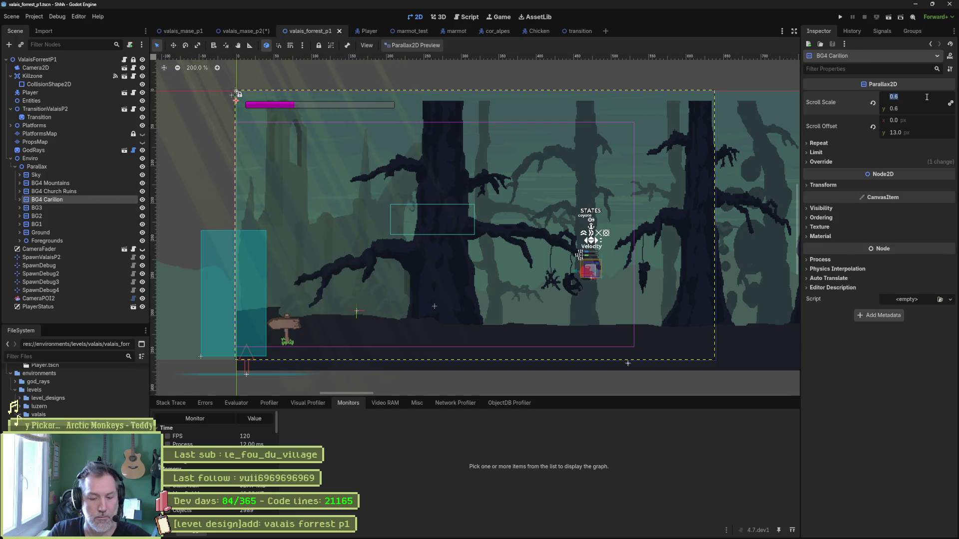
{"action": "type", "text": "0.3"}
{"action": "key", "text": "Return"}
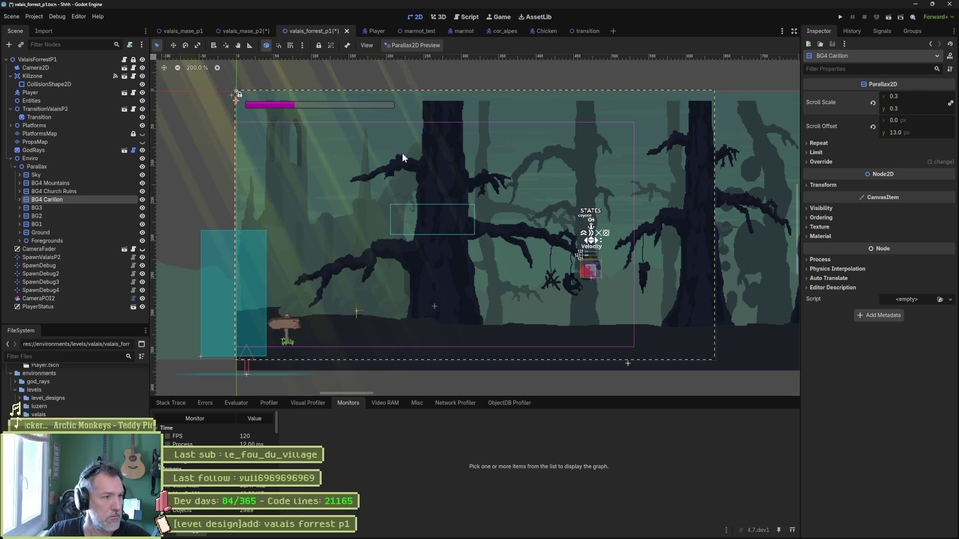
{"action": "left_click", "coordinate": [110, 208]}
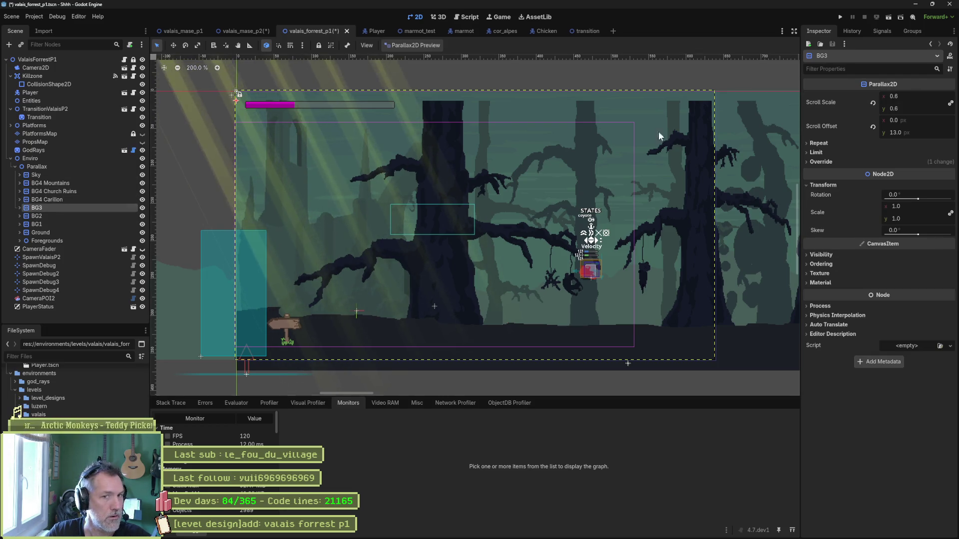
{"action": "left_click_drag", "start_coordinate": [921, 96], "coordinate": [894, 96]}
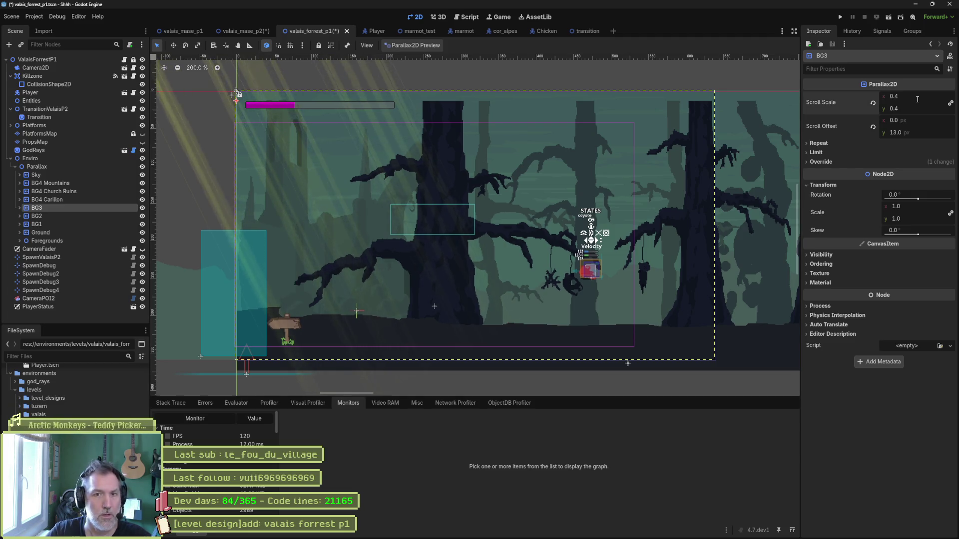
{"action": "left_click", "coordinate": [119, 216]}
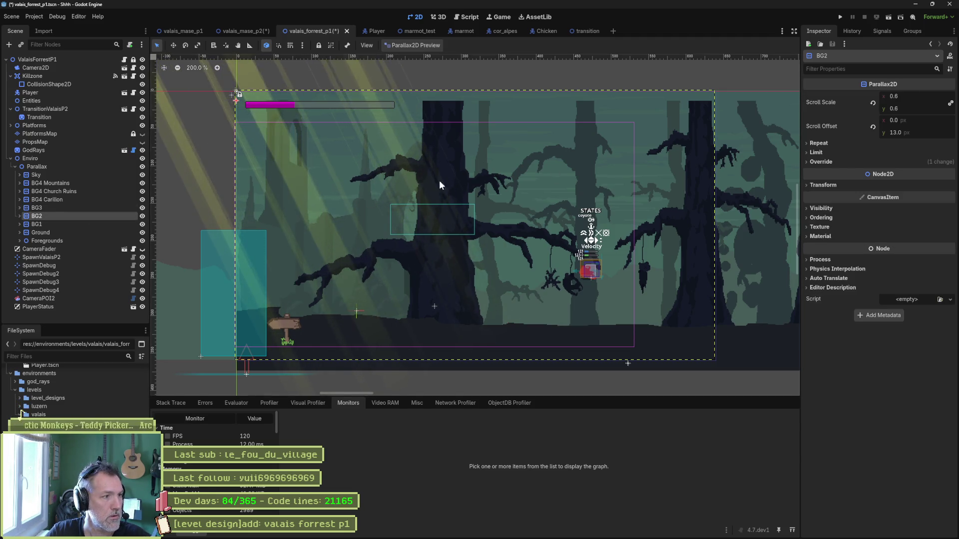
{"action": "left_click", "coordinate": [925, 100]}
{"action": "type", "text": "0.5"}
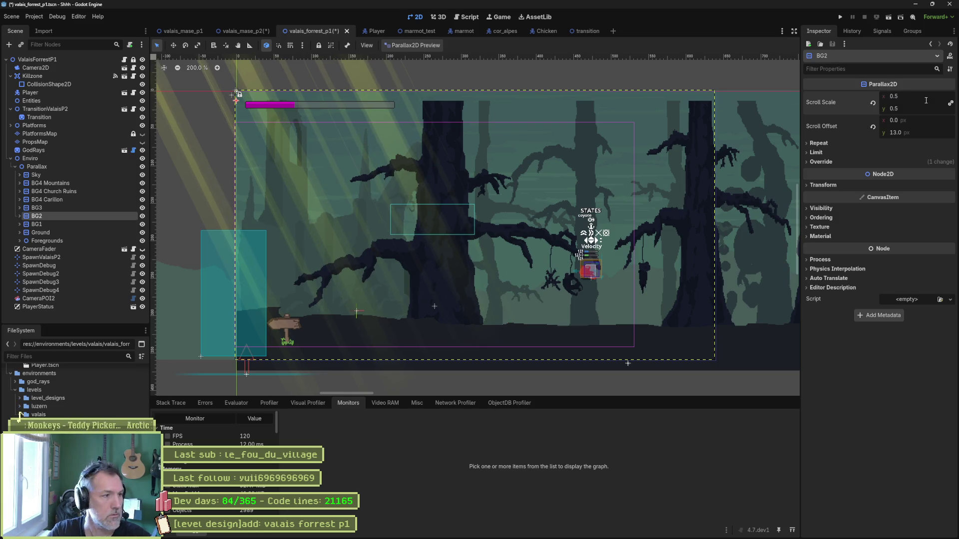
{"action": "left_click", "coordinate": [88, 224]}
{"action": "left_click", "coordinate": [926, 95]}
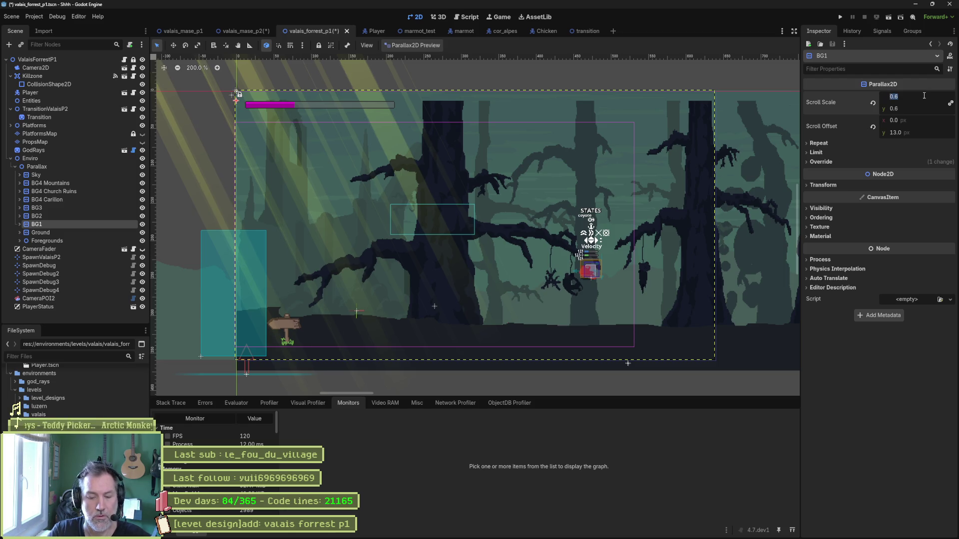
{"action": "key", "text": "ctrl+s"}
{"action": "mouse_move", "coordinate": [625, 243]}
{"action": "left_mouse_down"}
{"action": "mouse_move", "coordinate": [157, 236]}
{"action": "mouse_move", "coordinate": [644, 244]}
{"action": "mouse_move", "coordinate": [619, 245]}
{"action": "mouse_move", "coordinate": [630, 241]}
{"action": "left_mouse_up"}
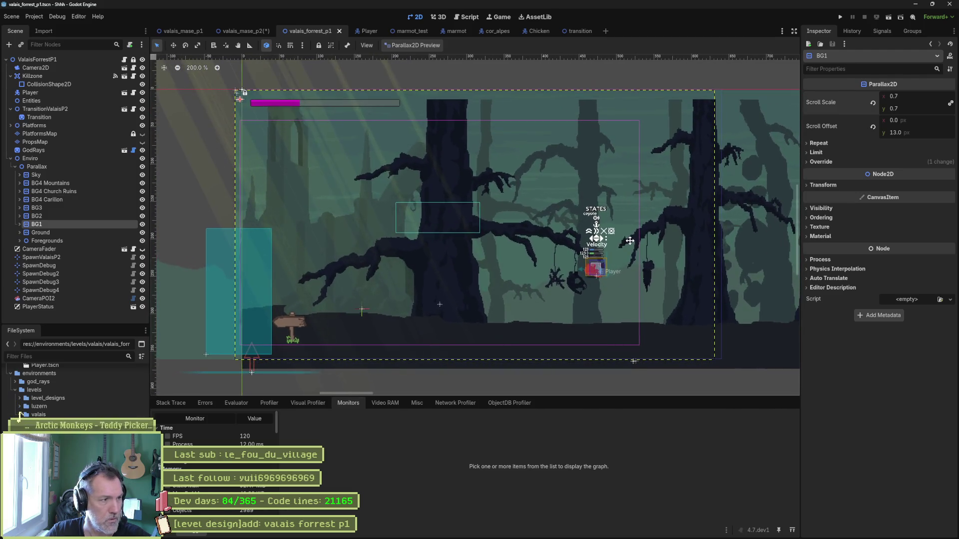
Rename the Parallax group to Backgrounds.
{"action": "left_click", "coordinate": [79, 231]}
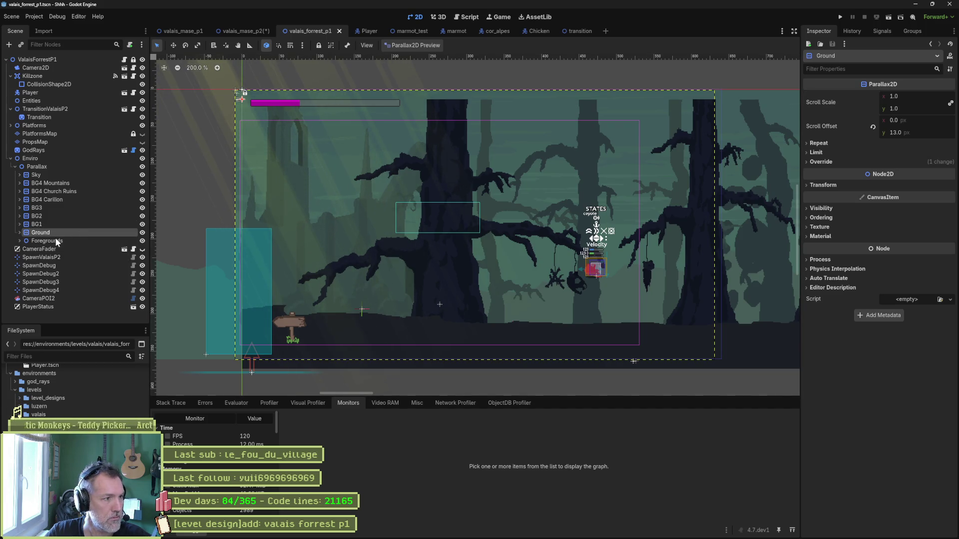
{"action": "left_click", "coordinate": [16, 167]}
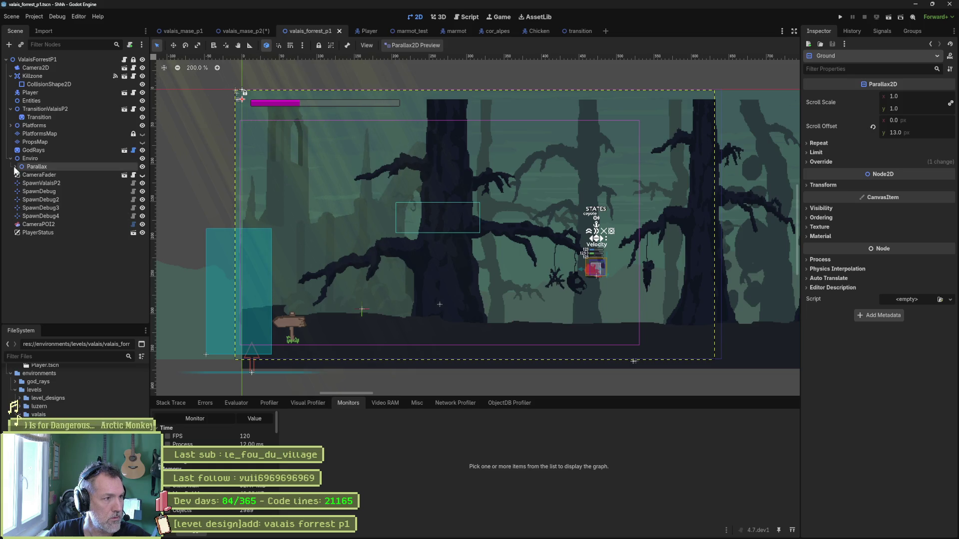
{"action": "left_click", "coordinate": [15, 167]}
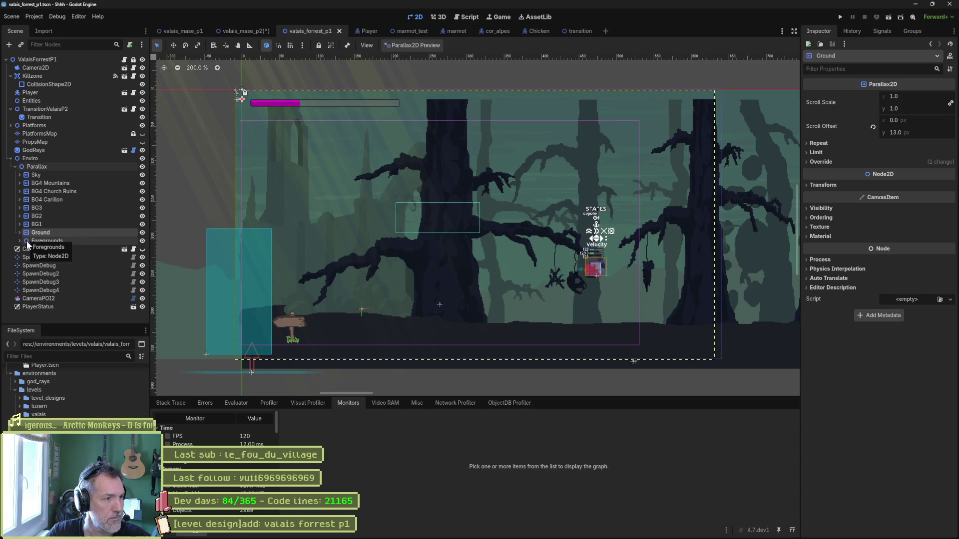
{"action": "left_click", "coordinate": [37, 167]}
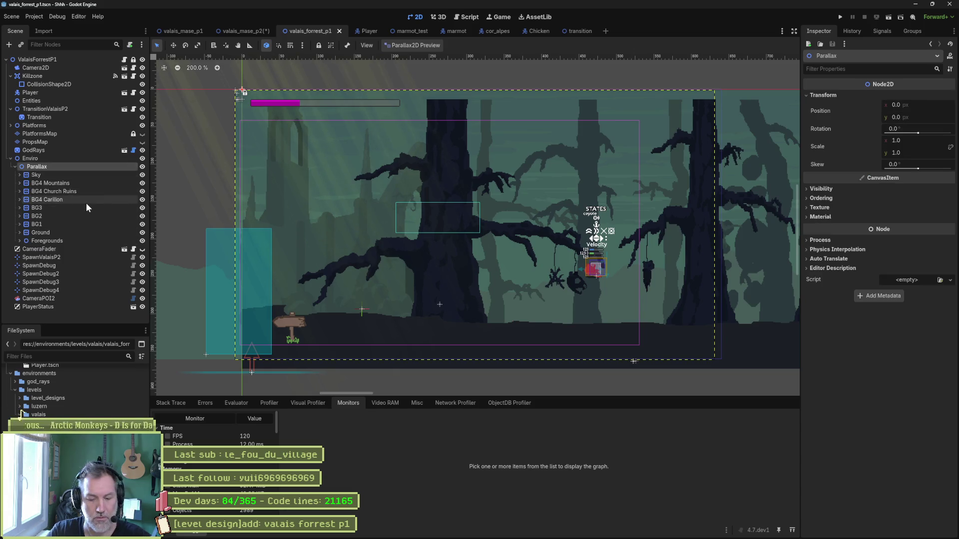
{"action": "key", "text": "F2"}
{"action": "type", "text": "Backgrou"}
{"action": "type", "text": "nds"}
{"action": "key", "text": "Return"}
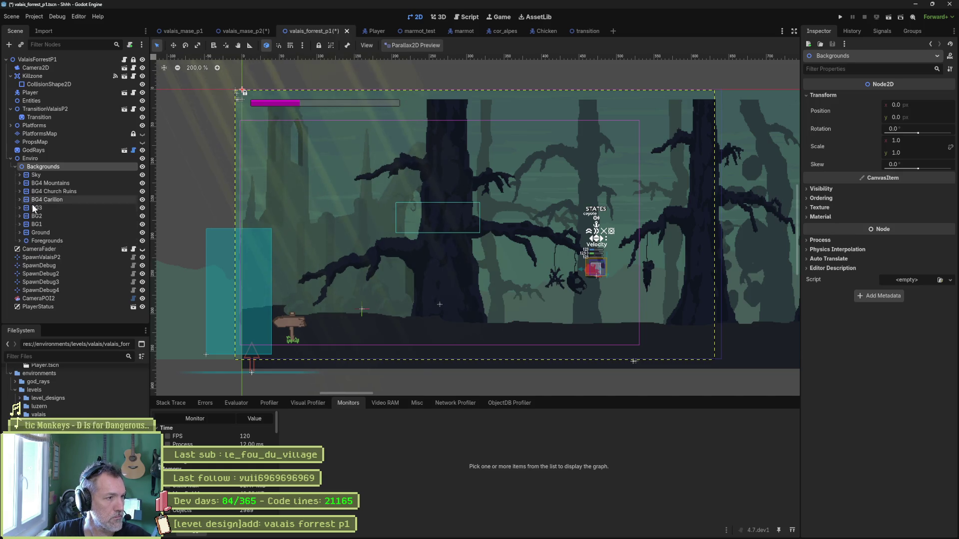
Move Foregrounds out of Backgrounds so both sit directly under Enviro.
{"action": "left_click_drag", "start_coordinate": [26, 241], "coordinate": [27, 165]}
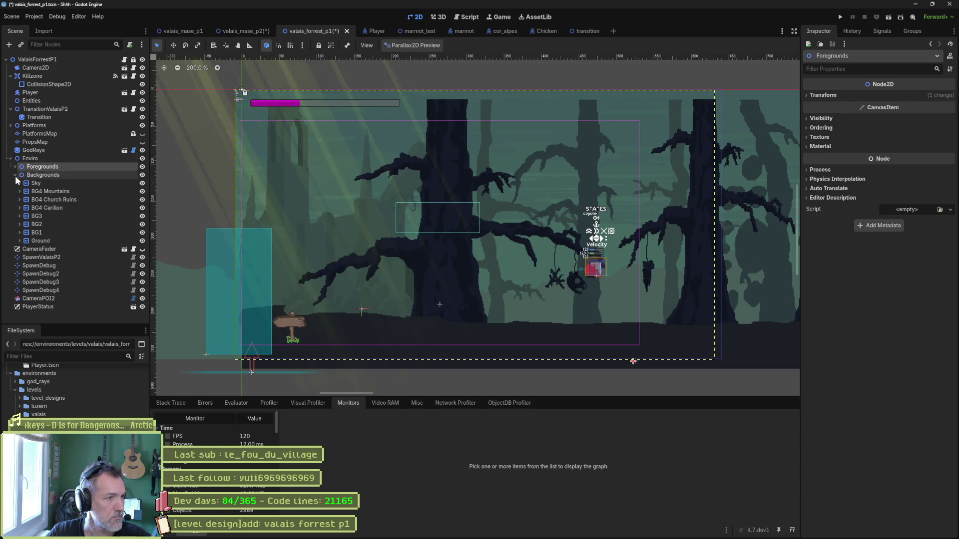
{"action": "left_click", "coordinate": [15, 175]}
{"action": "left_click_drag", "start_coordinate": [22, 173], "coordinate": [49, 167]}
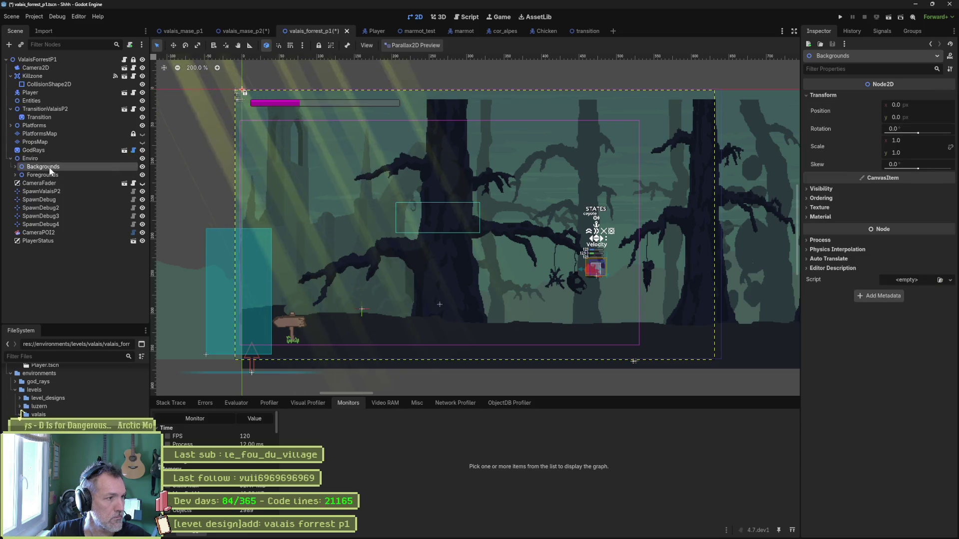
{"action": "left_click_drag", "start_coordinate": [359, 229], "coordinate": [442, 235]}
{"action": "left_click_drag", "start_coordinate": [515, 241], "coordinate": [352, 240]}
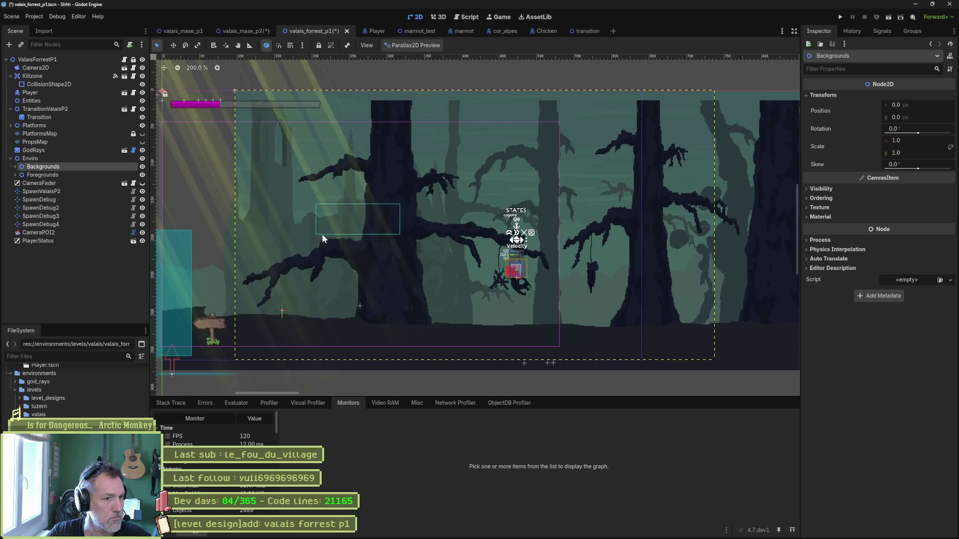
Move Ground out of Backgrounds under Enviro and save the level.
{"action": "left_click", "coordinate": [15, 167]}
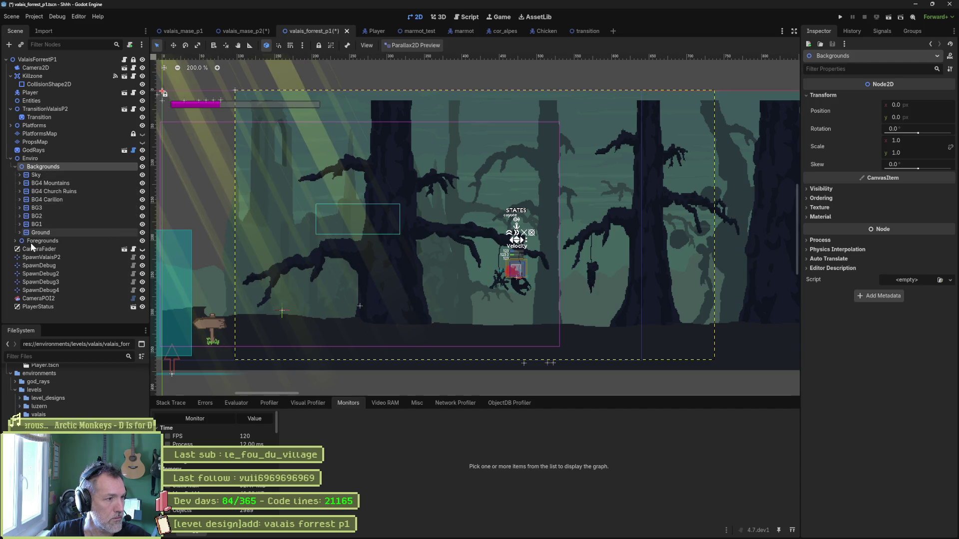
{"action": "mouse_move", "coordinate": [35, 233]}
{"action": "left_mouse_down"}
{"action": "mouse_move", "coordinate": [32, 160]}
{"action": "mouse_move", "coordinate": [42, 179]}
{"action": "left_mouse_up"}
{"action": "left_click", "coordinate": [15, 175]}
{"action": "key", "text": "ctrl+s"}
{"action": "mouse_move", "coordinate": [578, 229]}
{"action": "left_mouse_down"}
{"action": "mouse_move", "coordinate": [277, 231]}
{"action": "mouse_move", "coordinate": [669, 226]}
{"action": "mouse_move", "coordinate": [560, 225]}
{"action": "mouse_move", "coordinate": [643, 223]}
{"action": "mouse_move", "coordinate": [582, 223]}
{"action": "mouse_move", "coordinate": [483, 223]}
{"action": "mouse_move", "coordinate": [677, 231]}
{"action": "mouse_move", "coordinate": [650, 235]}
{"action": "left_mouse_up"}
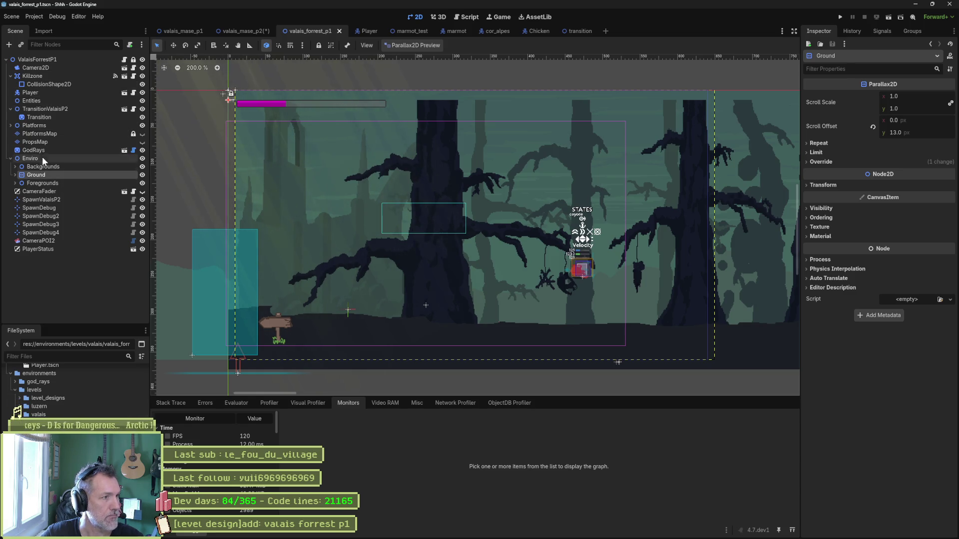
Collapse Killzone, TransitionValaisP2, Platforms and Enviro, toggling PlatformsMap visibility off and on.
{"action": "left_click", "coordinate": [11, 77]}
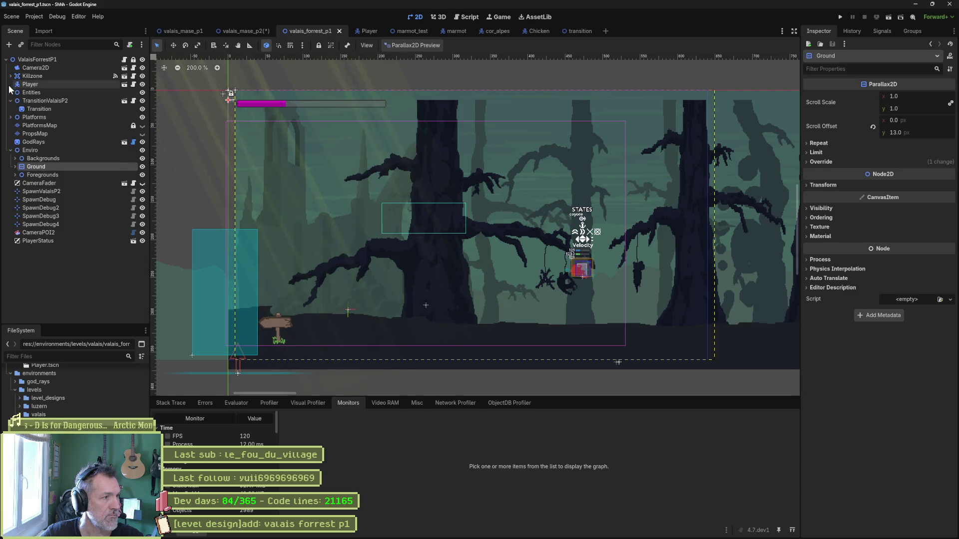
{"action": "left_click", "coordinate": [10, 101]}
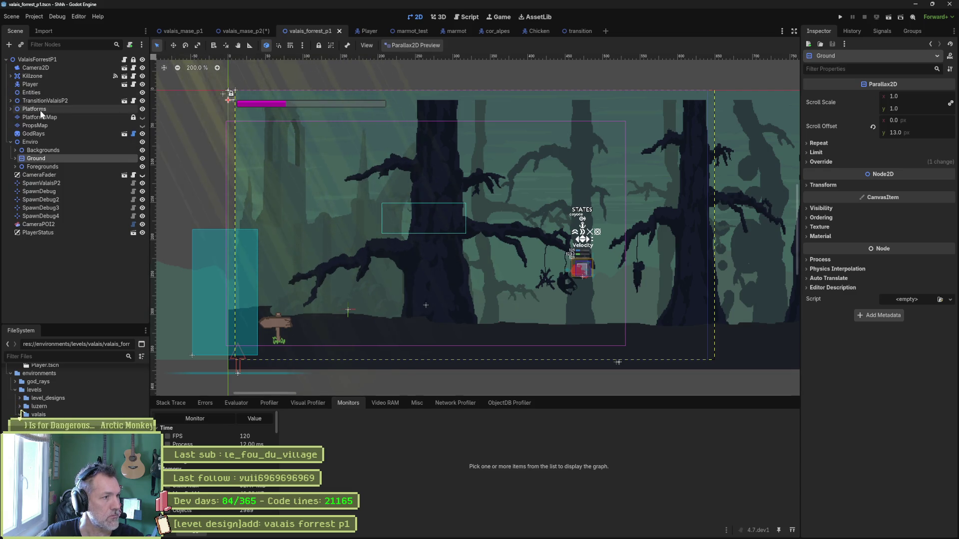
{"action": "left_click", "coordinate": [11, 109]}
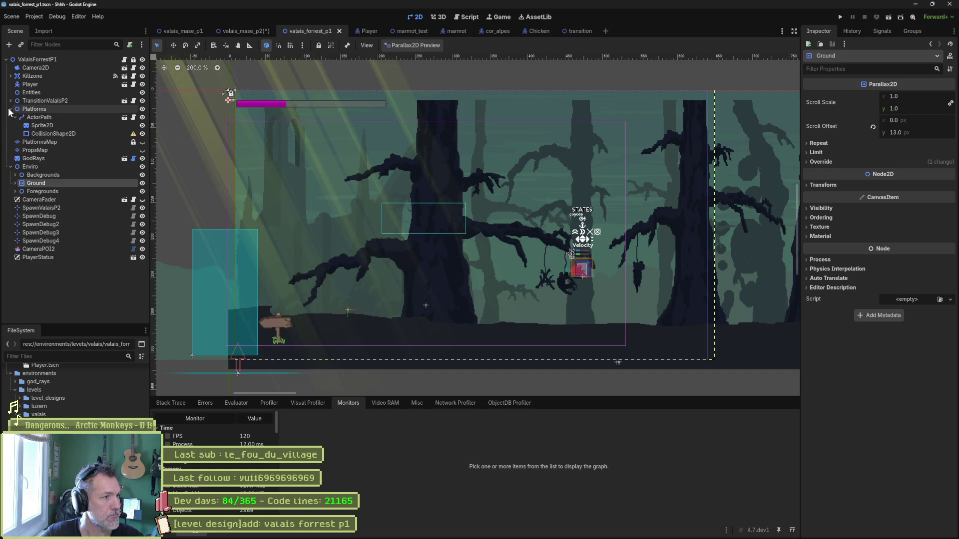
{"action": "left_click", "coordinate": [11, 109]}
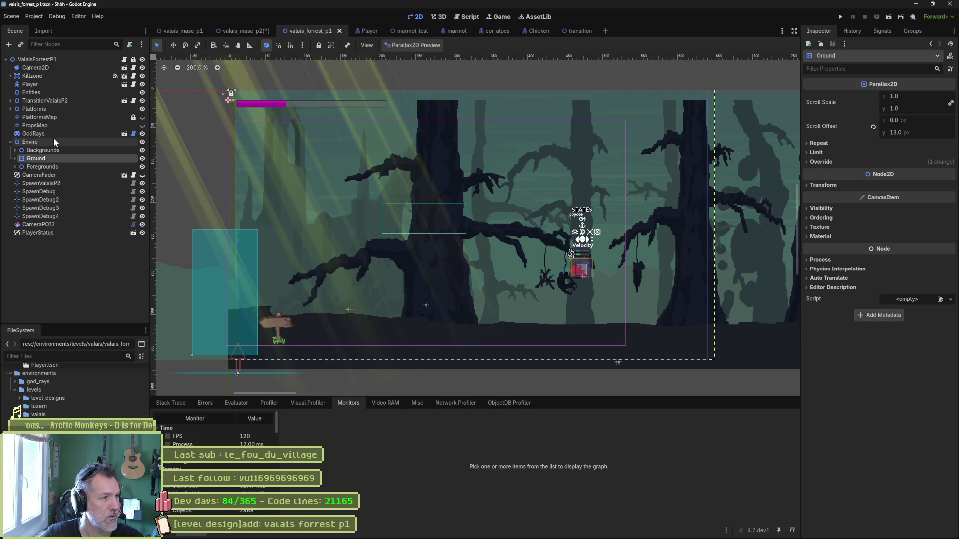
{"action": "left_click", "coordinate": [142, 118]}
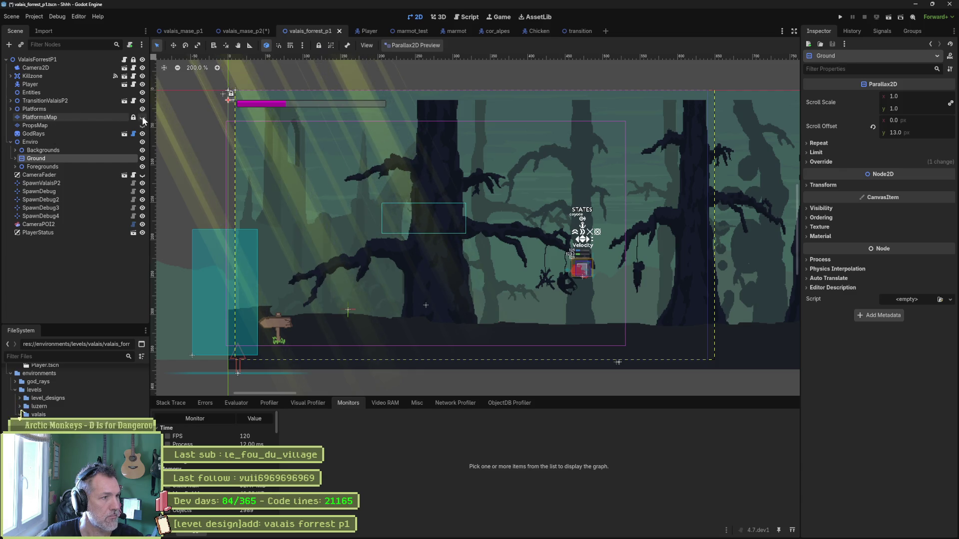
{"action": "left_click", "coordinate": [142, 118]}
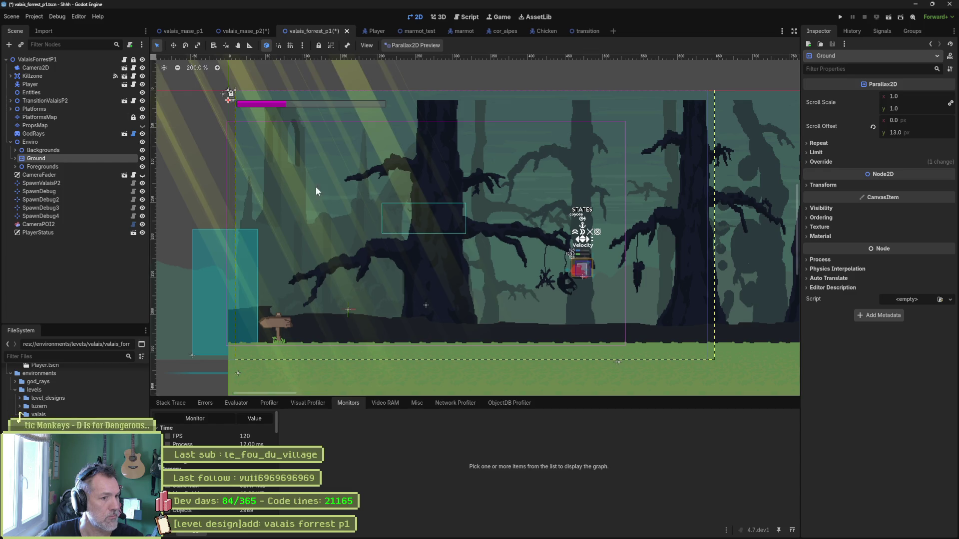
{"action": "scroll", "coordinate": [501, 212], "scroll_direction": "down", "scroll_amount": 4}
{"action": "scroll", "coordinate": [554, 214], "scroll_direction": "right", "scroll_amount": 5}
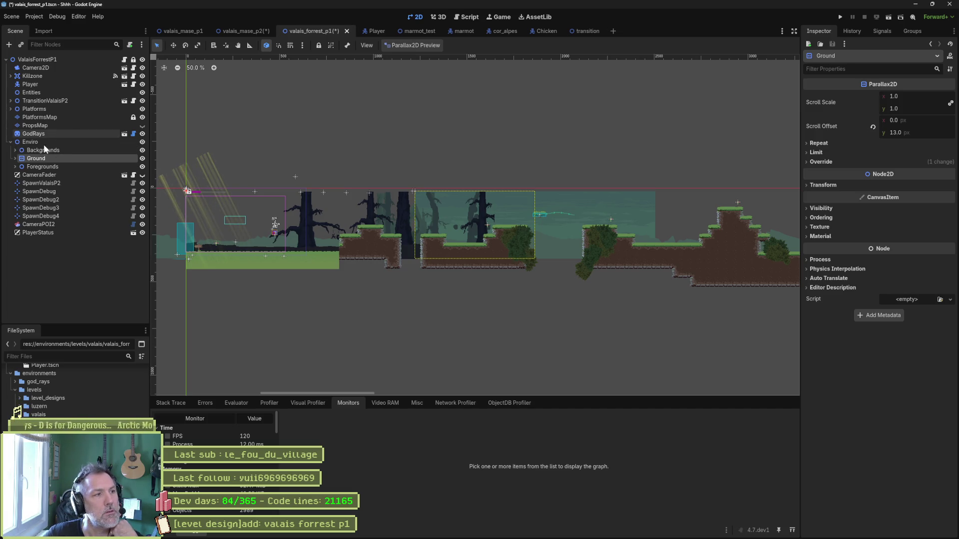
{"action": "left_click", "coordinate": [10, 142]}
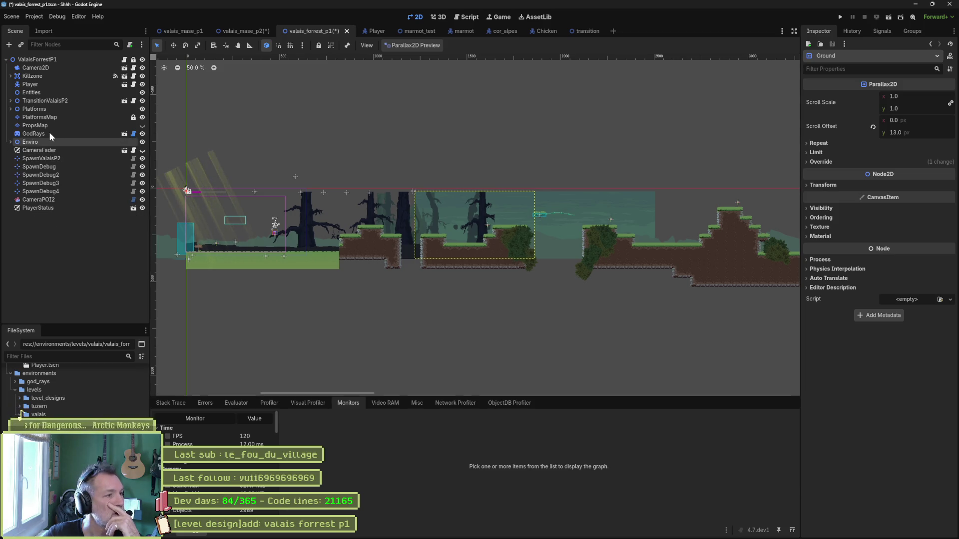
Delete the GodRays node, save the level, and select PlatformsMap for tile editing.
{"action": "left_click", "coordinate": [187, 155]}
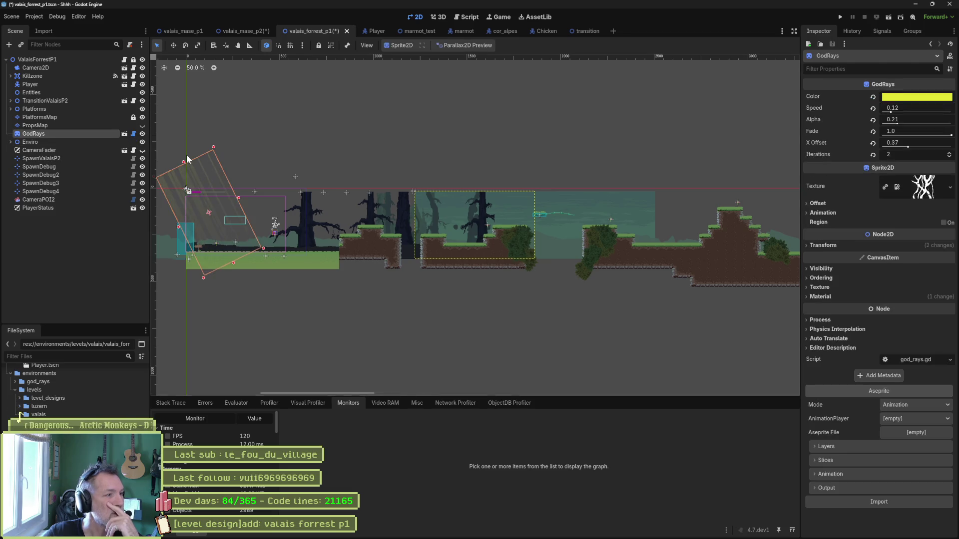
{"action": "key", "text": "Delete"}
{"action": "left_click", "coordinate": [451, 269]}
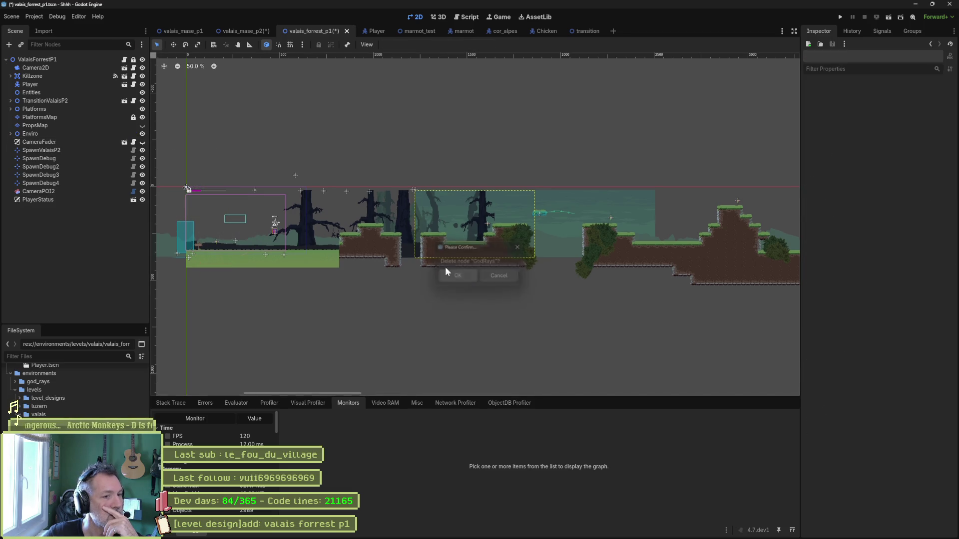
{"action": "scroll", "coordinate": [388, 163], "scroll_direction": "up", "scroll_amount": 2}
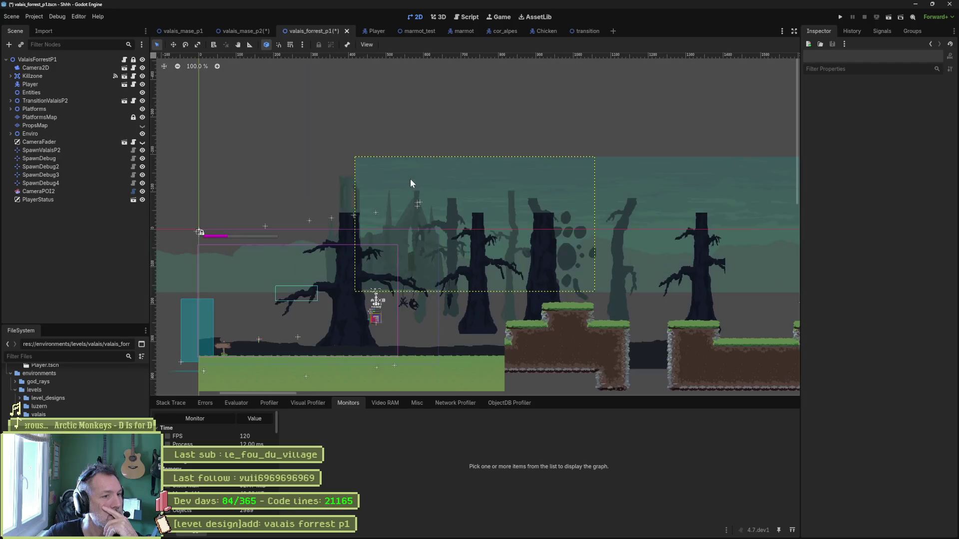
{"action": "mouse_move", "coordinate": [430, 188]}
{"action": "left_mouse_down"}
{"action": "mouse_move", "coordinate": [518, 182]}
{"action": "mouse_move", "coordinate": [353, 167]}
{"action": "mouse_move", "coordinate": [411, 165]}
{"action": "left_mouse_up"}
{"action": "key", "text": "ctrl+s"}
{"action": "left_click", "coordinate": [53, 119]}
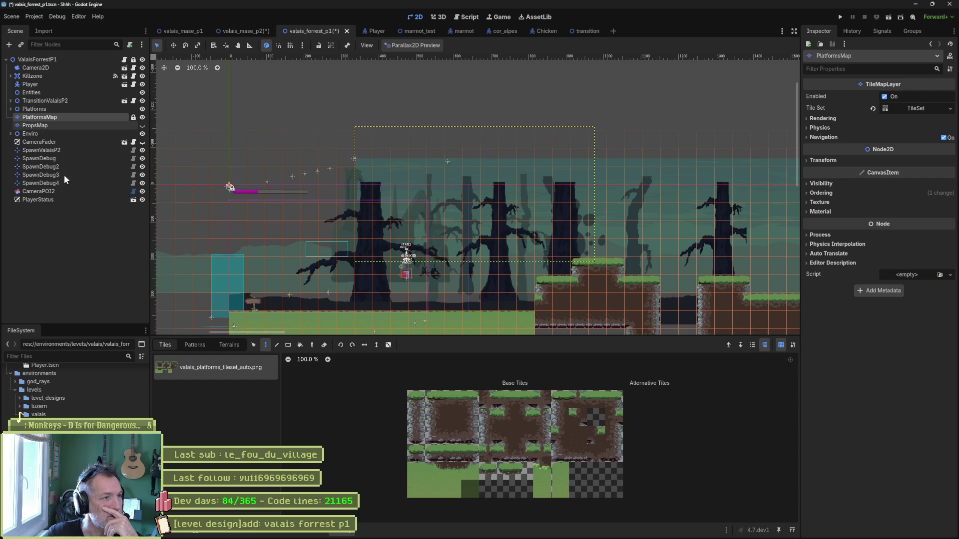
{"action": "left_click", "coordinate": [59, 125]}
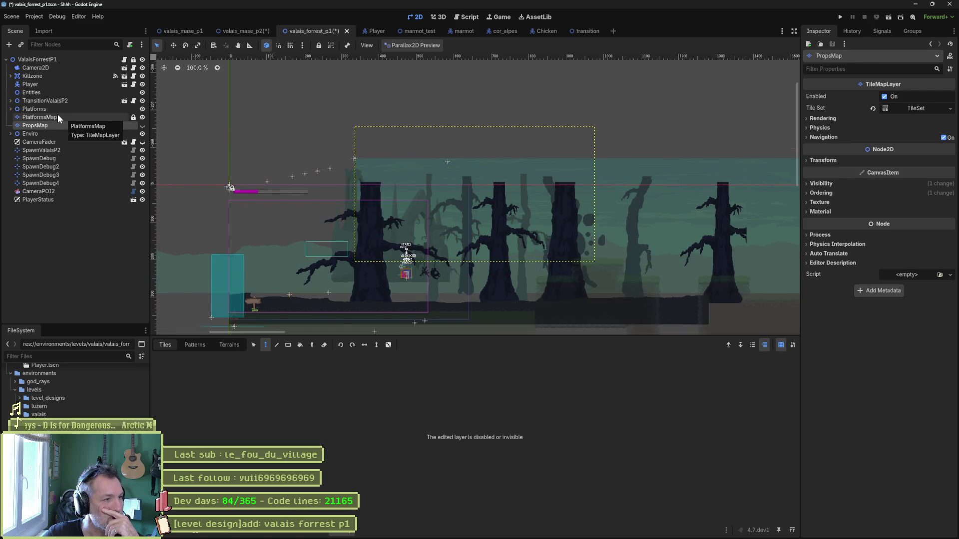
{"action": "mouse_move", "coordinate": [475, 189]}
{"action": "left_mouse_down"}
{"action": "mouse_move", "coordinate": [452, 167]}
{"action": "mouse_move", "coordinate": [524, 154]}
{"action": "left_mouse_up"}
{"action": "scroll", "coordinate": [524, 154], "scroll_direction": "left", "scroll_amount": 5}
{"action": "scroll", "coordinate": [524, 154], "scroll_direction": "down", "scroll_amount": 2}
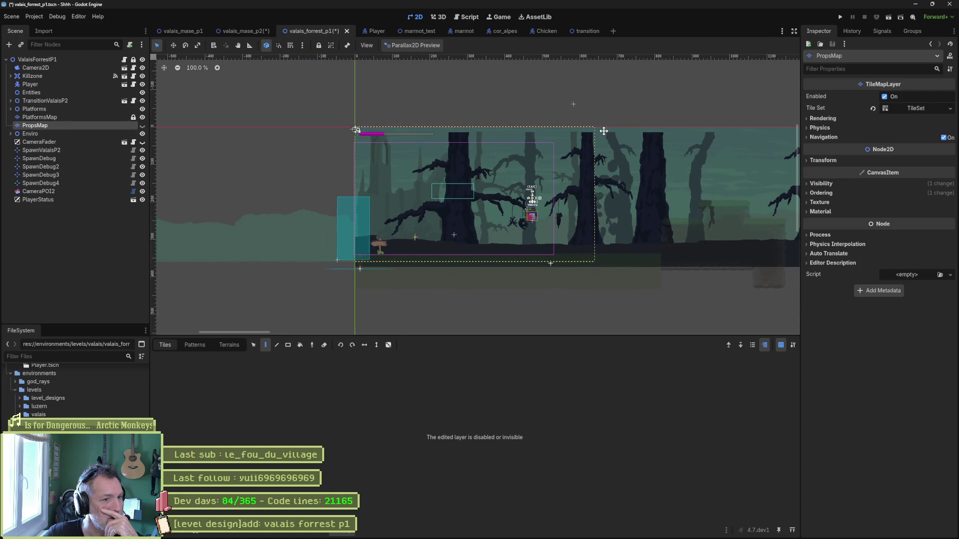
{"action": "scroll", "coordinate": [524, 187], "scroll_direction": "up", "scroll_amount": 4}
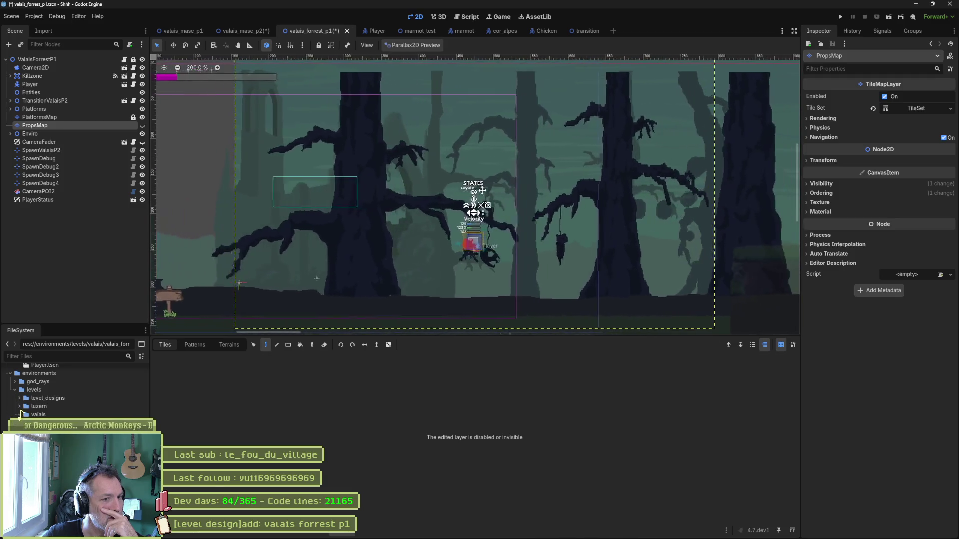
{"action": "mouse_move", "coordinate": [544, 186]}
{"action": "left_mouse_down"}
{"action": "mouse_move", "coordinate": [553, 189]}
{"action": "mouse_move", "coordinate": [376, 186]}
{"action": "mouse_move", "coordinate": [616, 188]}
{"action": "mouse_move", "coordinate": [604, 186]}
{"action": "left_mouse_up"}
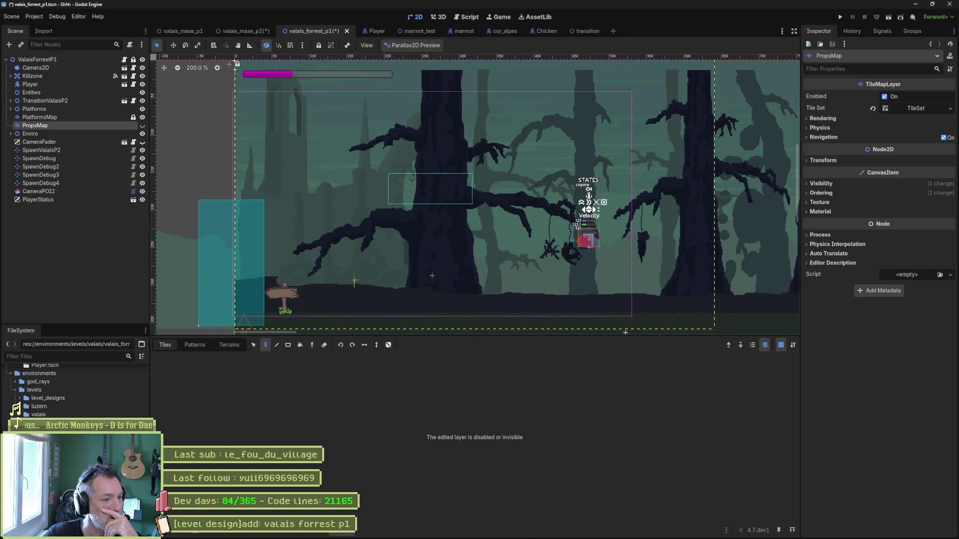
{"action": "left_click", "coordinate": [166, 535]}
{"action": "scroll", "coordinate": [399, 265], "scroll_direction": "up", "scroll_amount": 4}
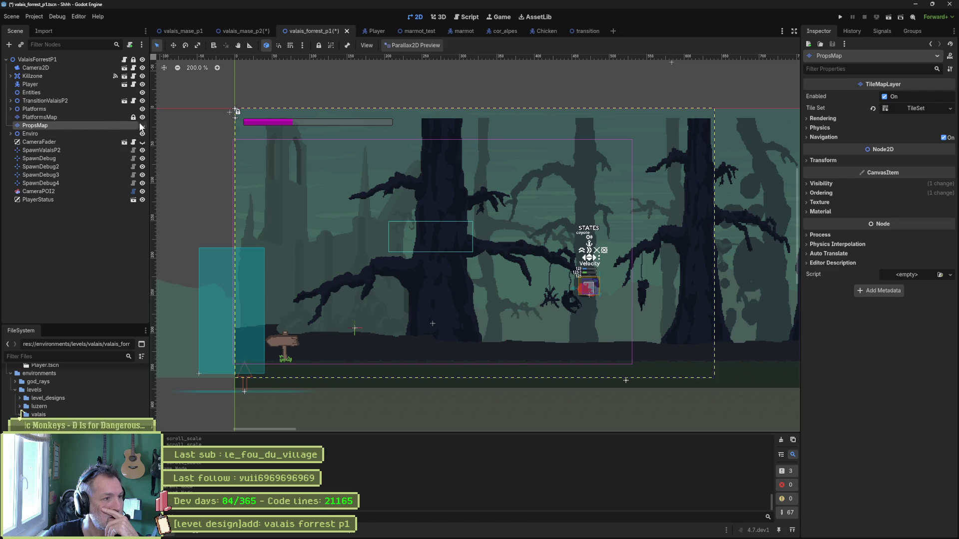
{"action": "left_click", "coordinate": [113, 117]}
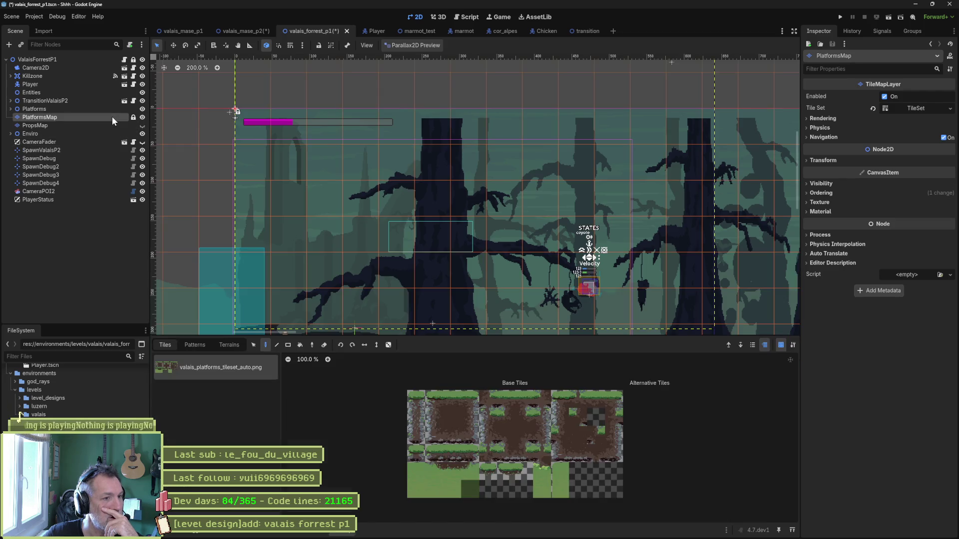
{"action": "scroll", "coordinate": [469, 211], "scroll_direction": "down", "scroll_amount": 3}
{"action": "scroll", "coordinate": [471, 211], "scroll_direction": "right", "scroll_amount": 3}
{"action": "scroll", "coordinate": [419, 227], "scroll_direction": "right", "scroll_amount": 1}
{"action": "scroll", "coordinate": [419, 228], "scroll_direction": "up", "scroll_amount": 1}
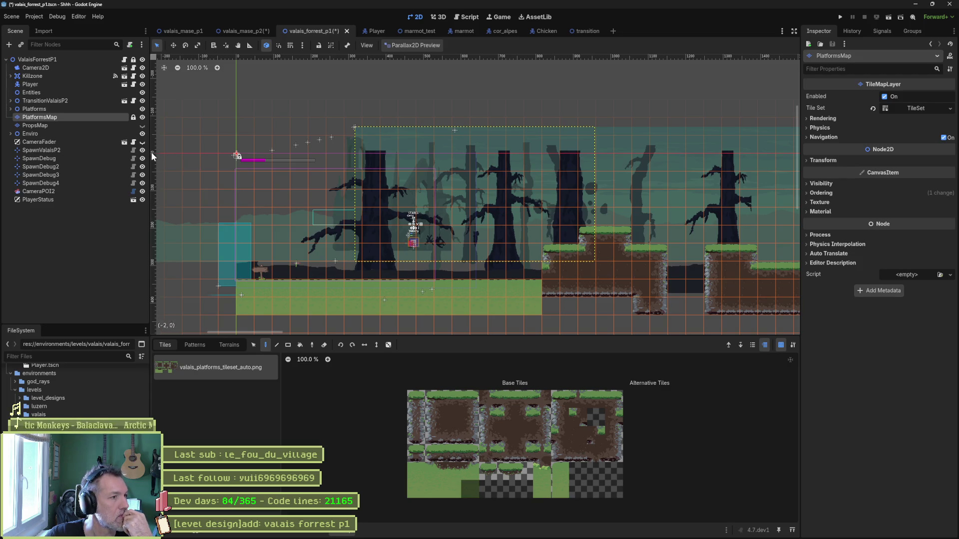
{"action": "left_click", "coordinate": [142, 127]}
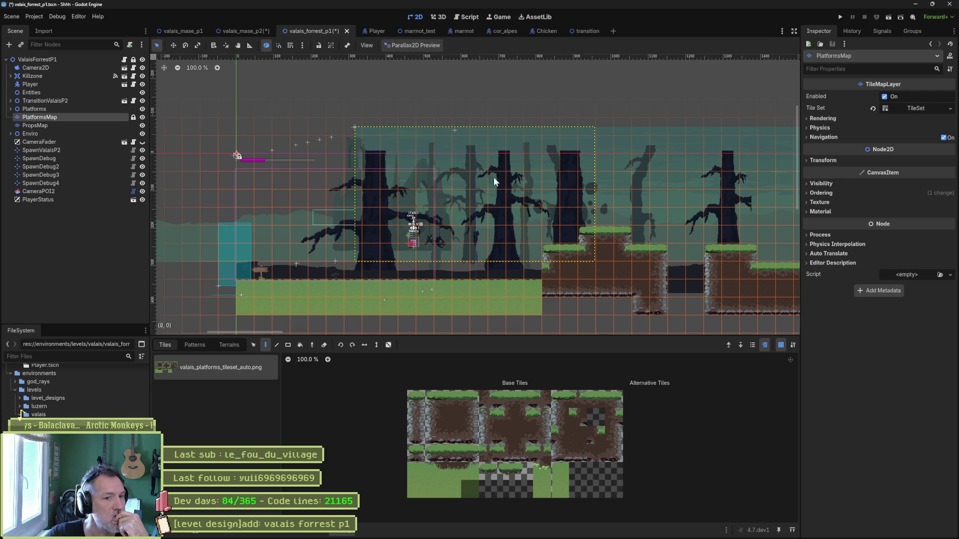
{"action": "left_click_drag", "start_coordinate": [672, 196], "coordinate": [421, 187]}
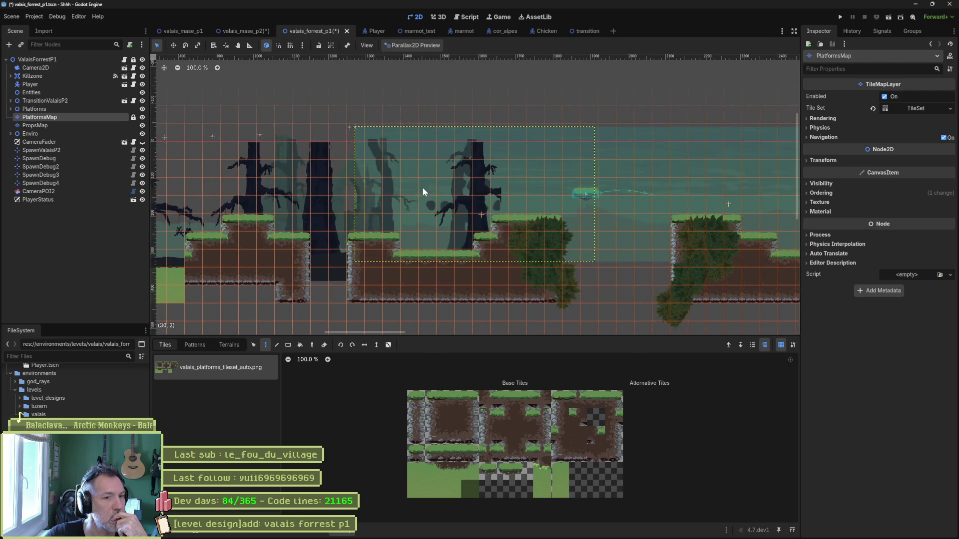
{"action": "scroll", "coordinate": [421, 187], "scroll_direction": "down", "scroll_amount": 2}
{"action": "scroll", "coordinate": [553, 202], "scroll_direction": "down", "scroll_amount": 1}
{"action": "scroll", "coordinate": [516, 198], "scroll_direction": "up", "scroll_amount": 3}
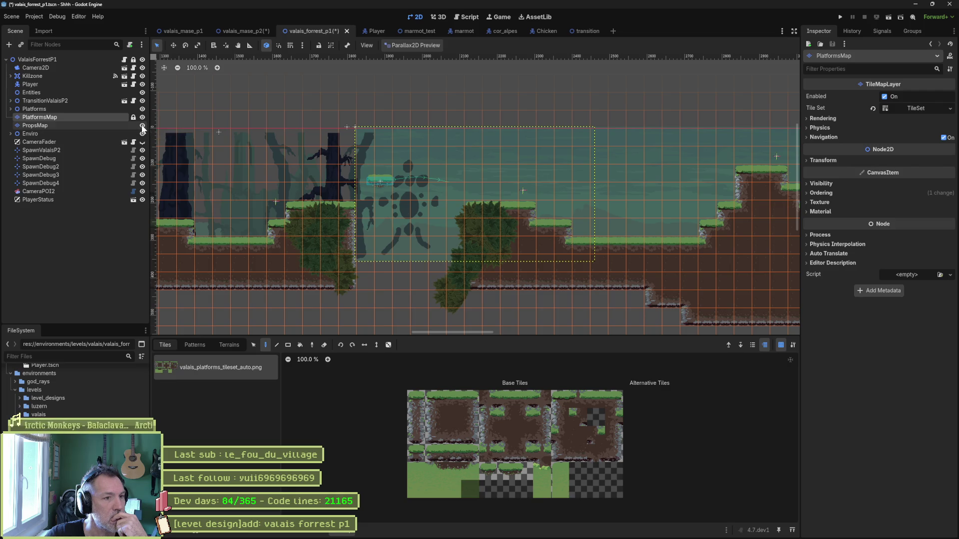
{"action": "left_click", "coordinate": [97, 125]}
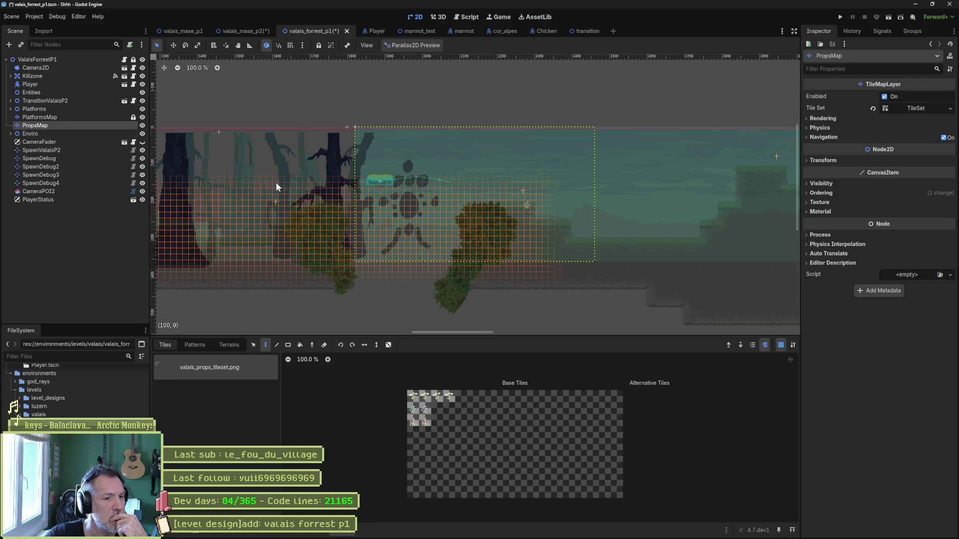
{"action": "left_click_drag", "start_coordinate": [302, 235], "coordinate": [663, 229]}
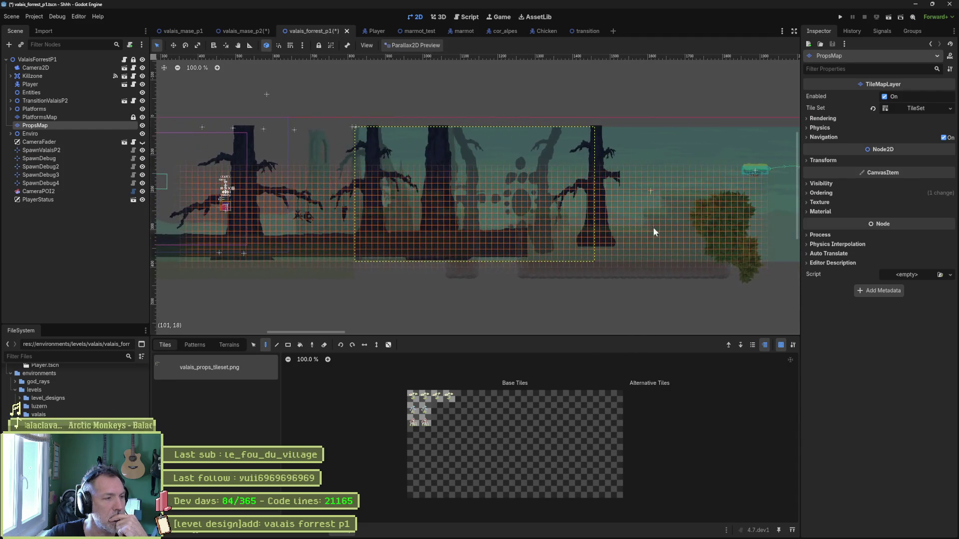
{"action": "left_click", "coordinate": [61, 117]}
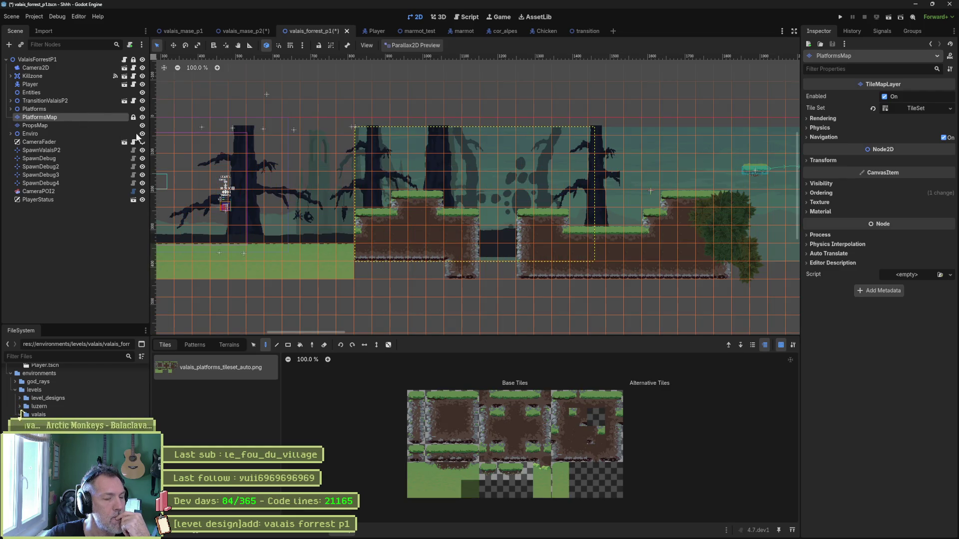
{"action": "left_click_drag", "start_coordinate": [268, 180], "coordinate": [479, 182]}
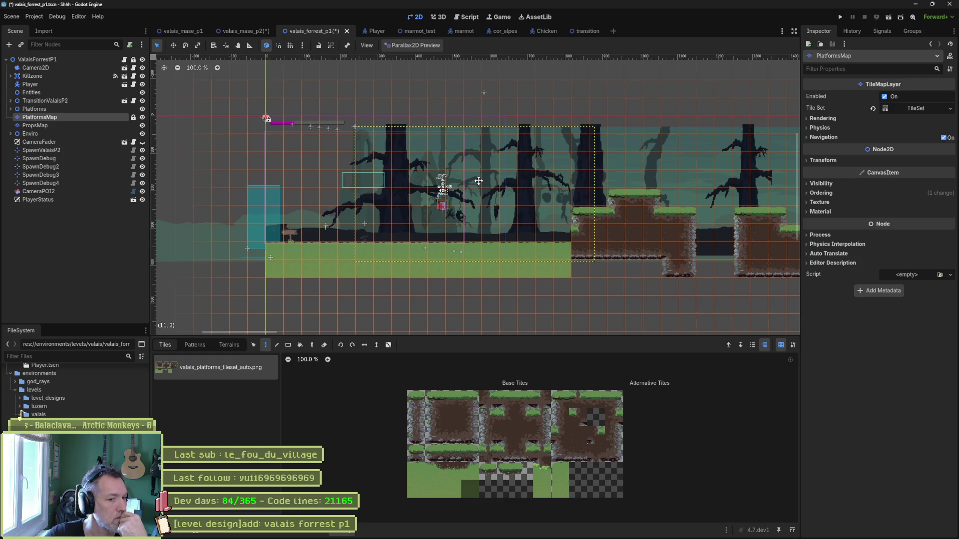
{"action": "scroll", "coordinate": [477, 181], "scroll_direction": "up", "scroll_amount": 4}
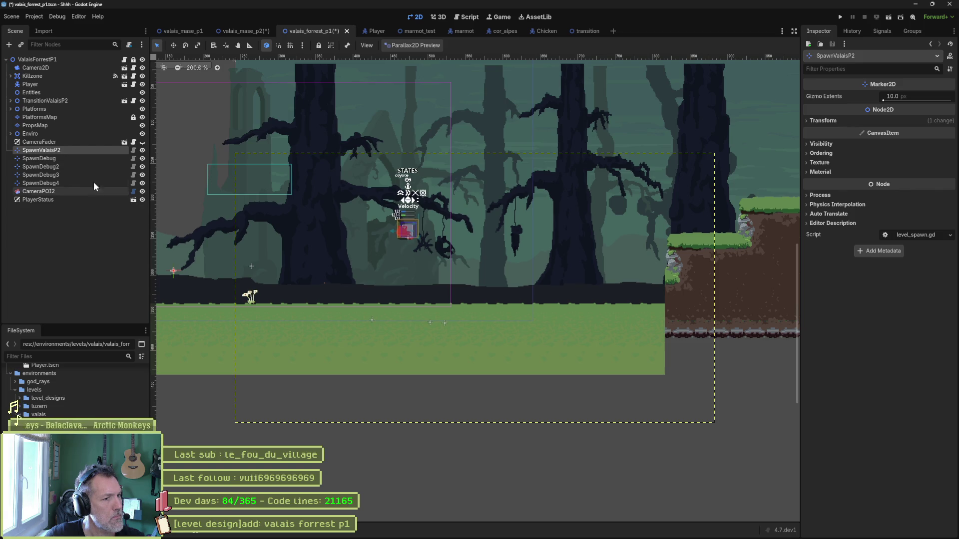
{"action": "scroll", "coordinate": [218, 170], "scroll_direction": "down", "scroll_amount": 5}
{"action": "scroll", "coordinate": [460, 248], "scroll_direction": "up", "scroll_amount": 3}
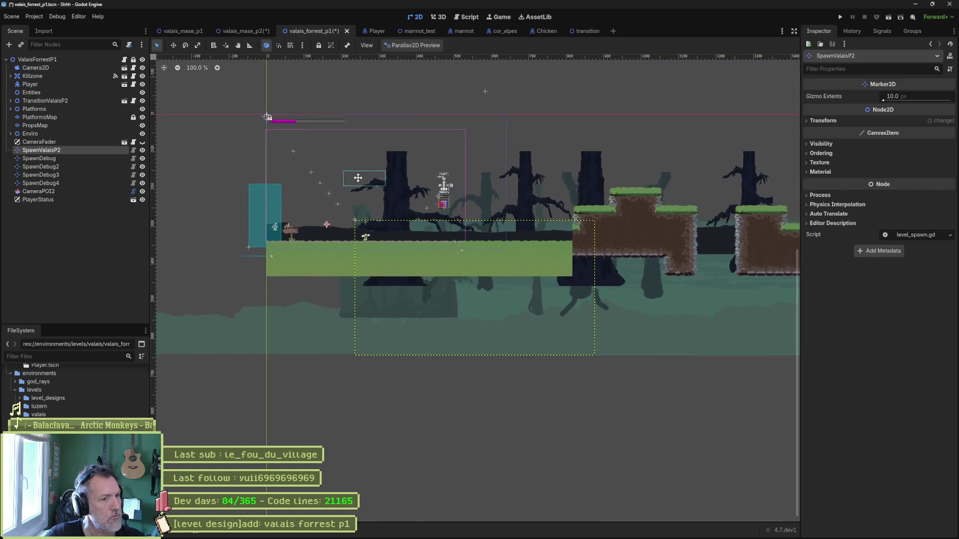
{"action": "scroll", "coordinate": [459, 248], "scroll_direction": "up", "scroll_amount": 4}
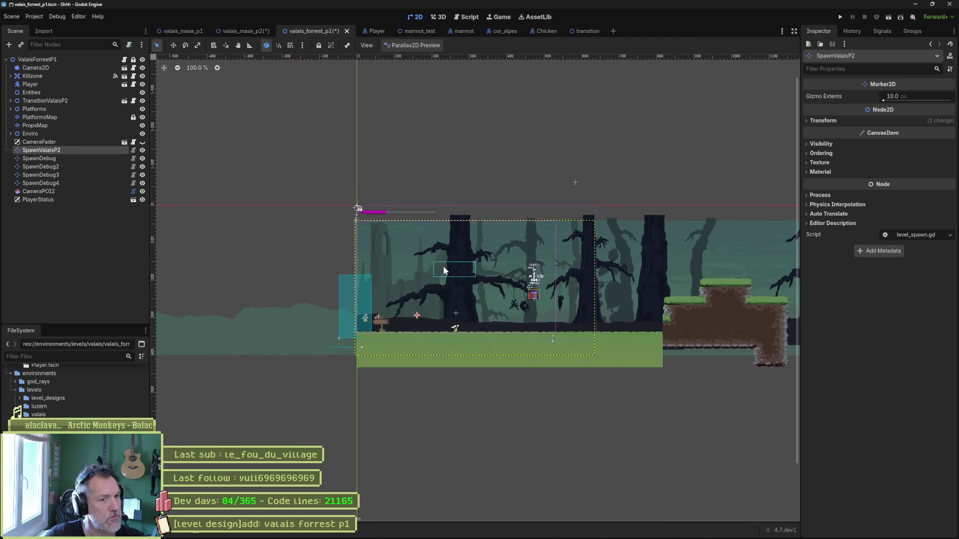
Rename the SpawnValaisP2 marker to Start and save the scene.
{"action": "key", "text": "w"}
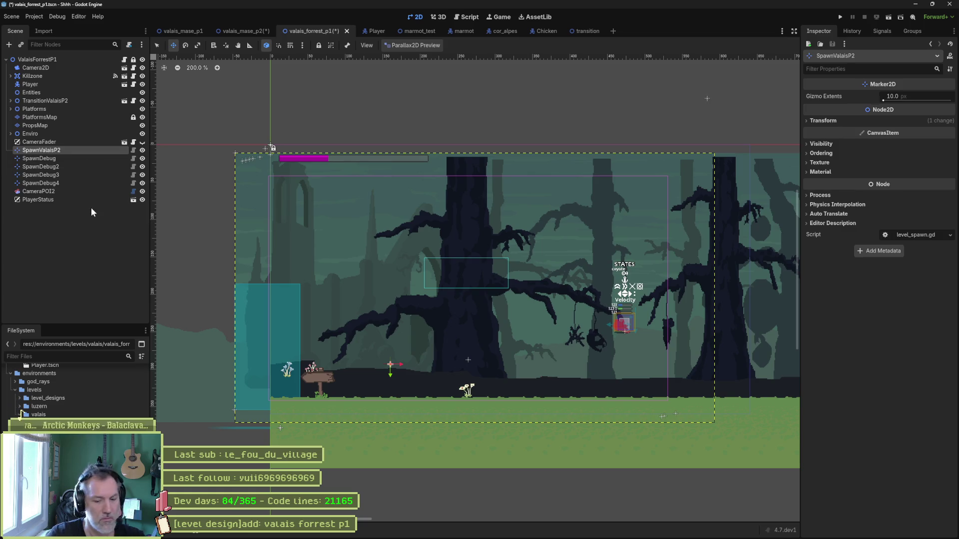
{"action": "key", "text": "F2"}
{"action": "type", "text": "Start"}
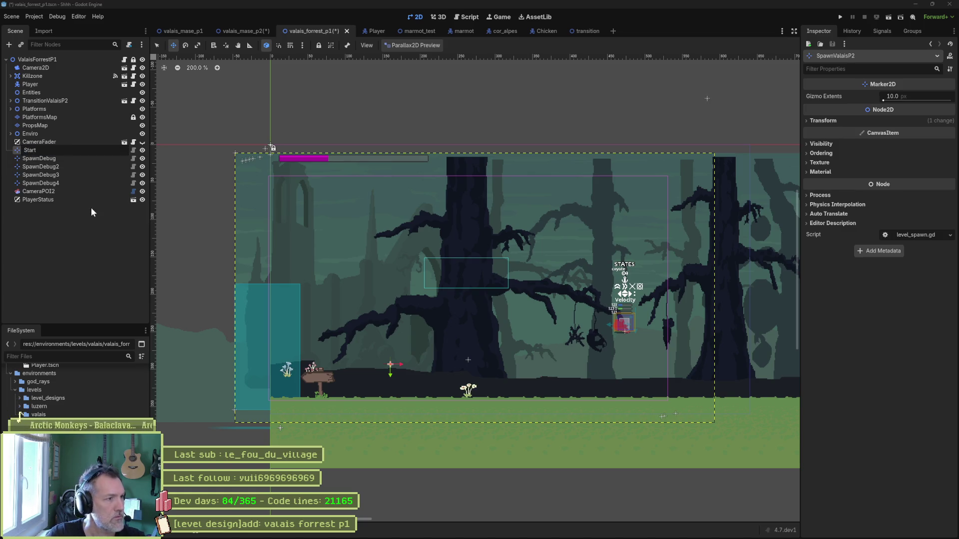
{"action": "key", "text": "Return"}
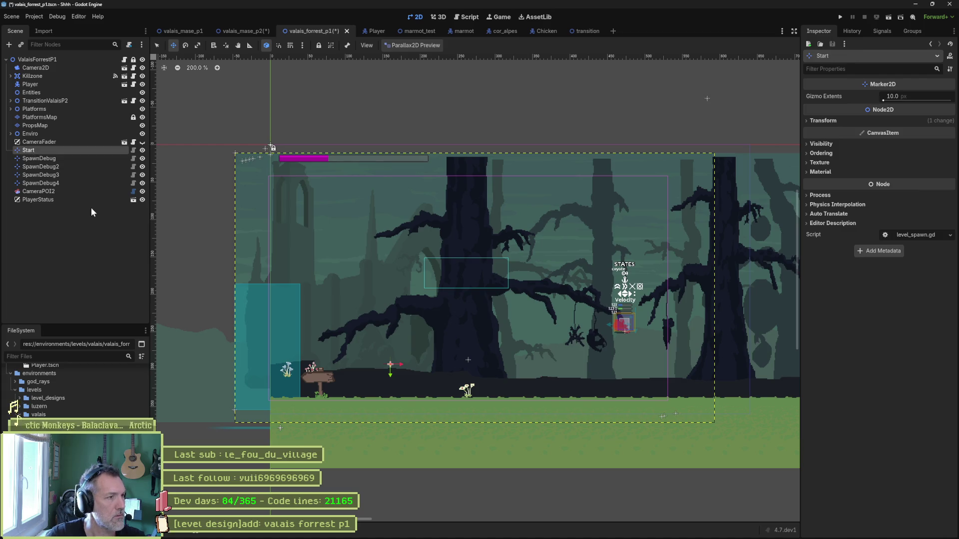
{"action": "key", "text": "ctrl+s"}
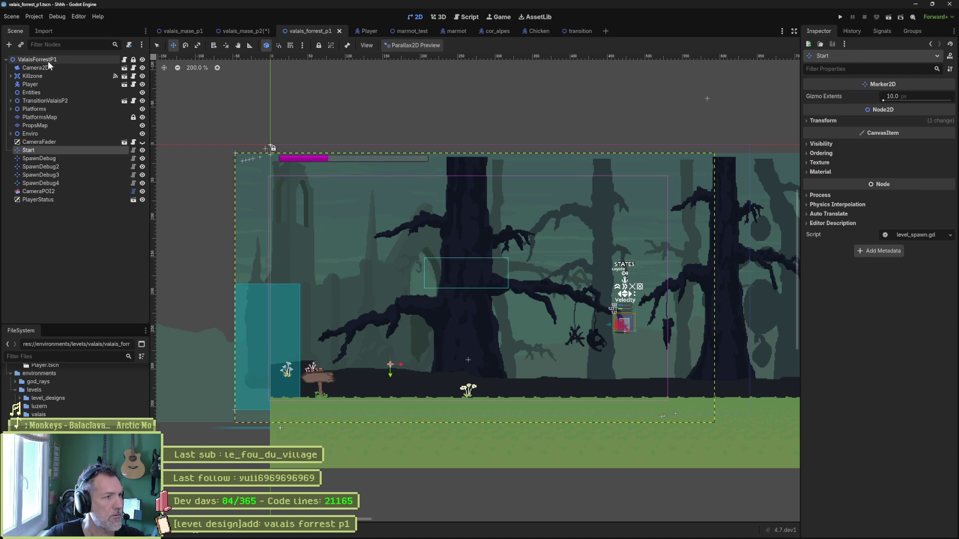
Set the ValaisForrestP1 root's Spawn to Start and save the forest scene.
{"action": "left_click", "coordinate": [47, 60]}
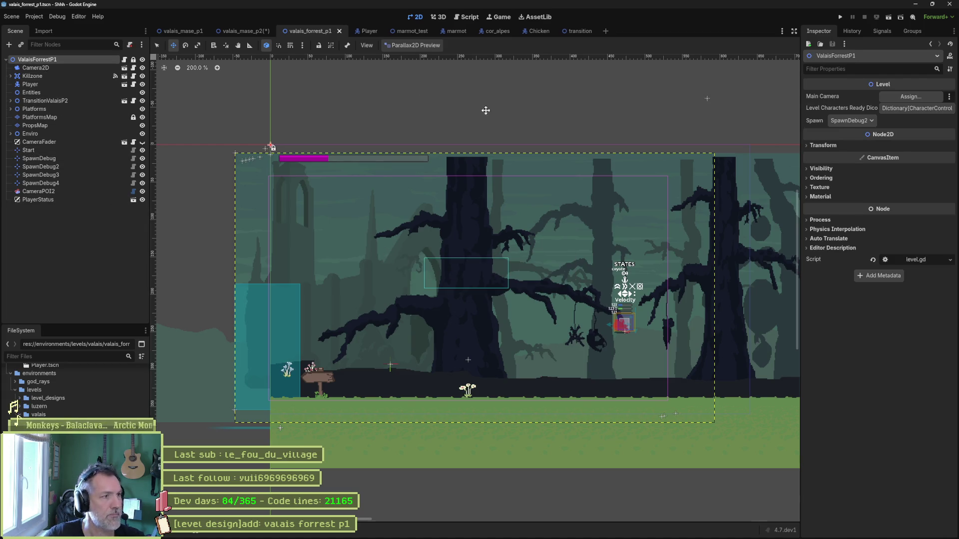
{"action": "left_click", "coordinate": [855, 120]}
{"action": "left_click", "coordinate": [858, 132]}
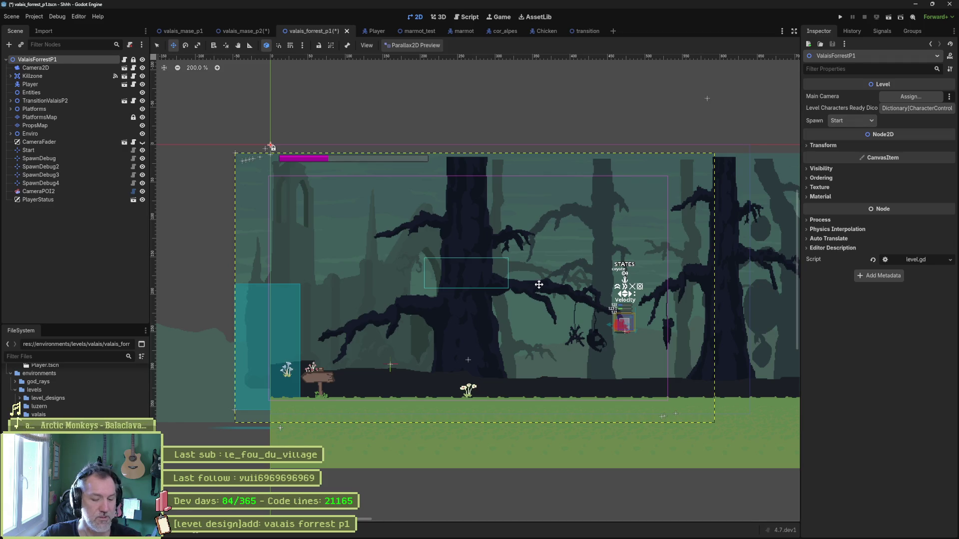
{"action": "key", "text": "ctrl+s"}
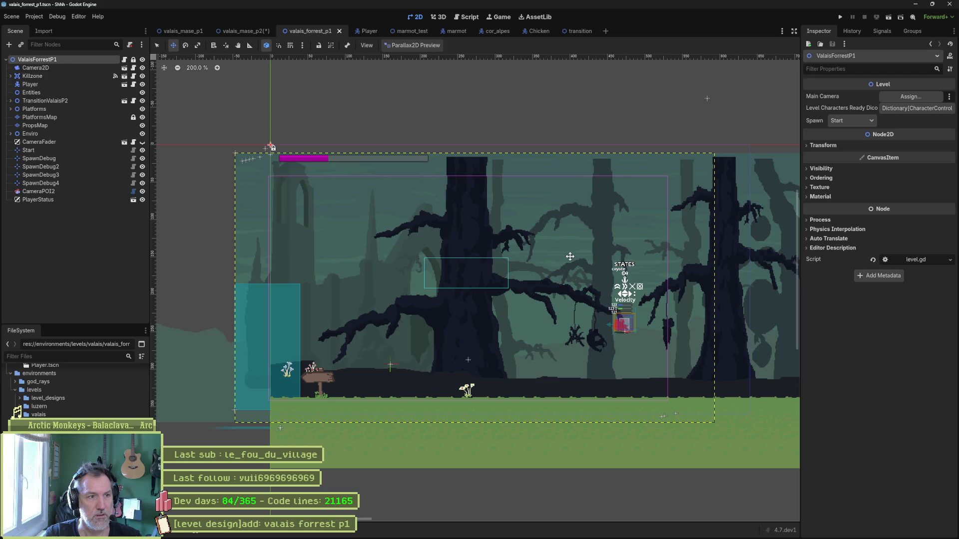
{"action": "key", "text": "shift+alt+o"}
{"action": "type", "text": "level"}
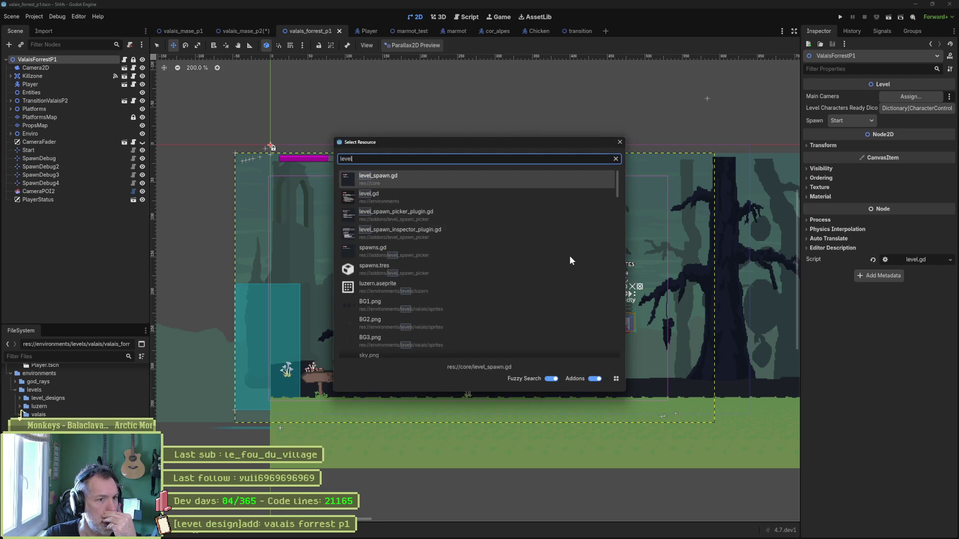
Open level_spawn_inspector_plugin.gd, then revisit the valais_mase_p2 and valais_forrest_p1 scene tabs.
{"action": "key", "text": "Down"}
{"action": "key", "text": "Down"}
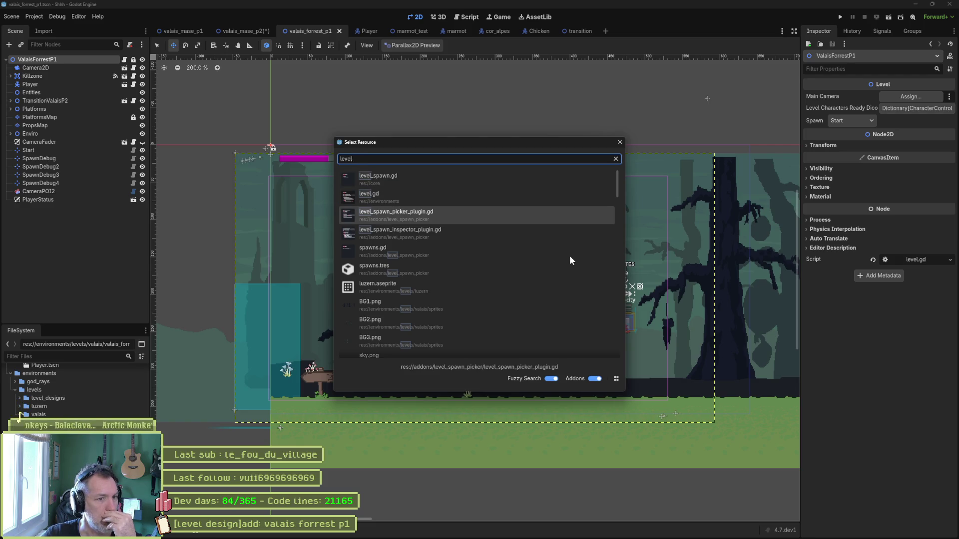
{"action": "key", "text": "Down"}
{"action": "key", "text": "Return"}
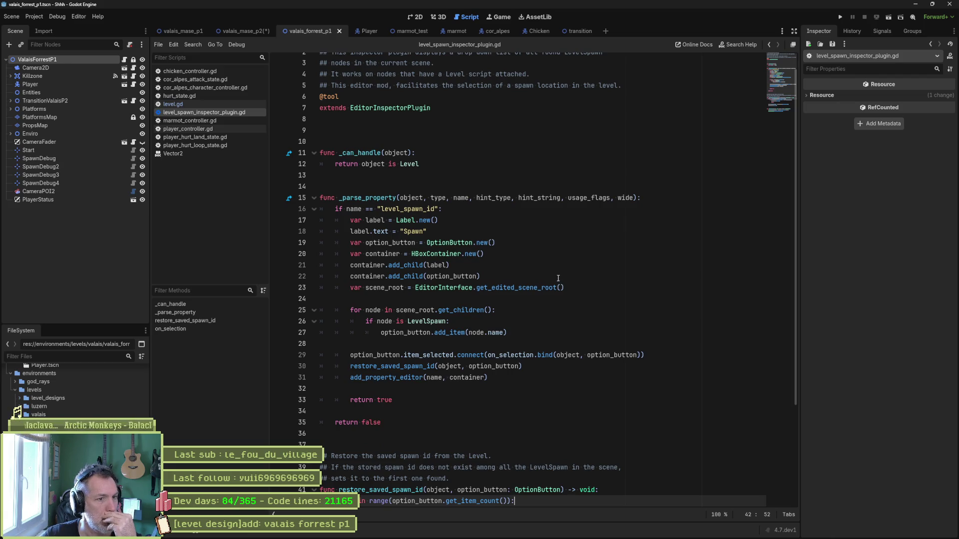
{"action": "scroll", "coordinate": [558, 278], "scroll_direction": "down", "scroll_amount": 4}
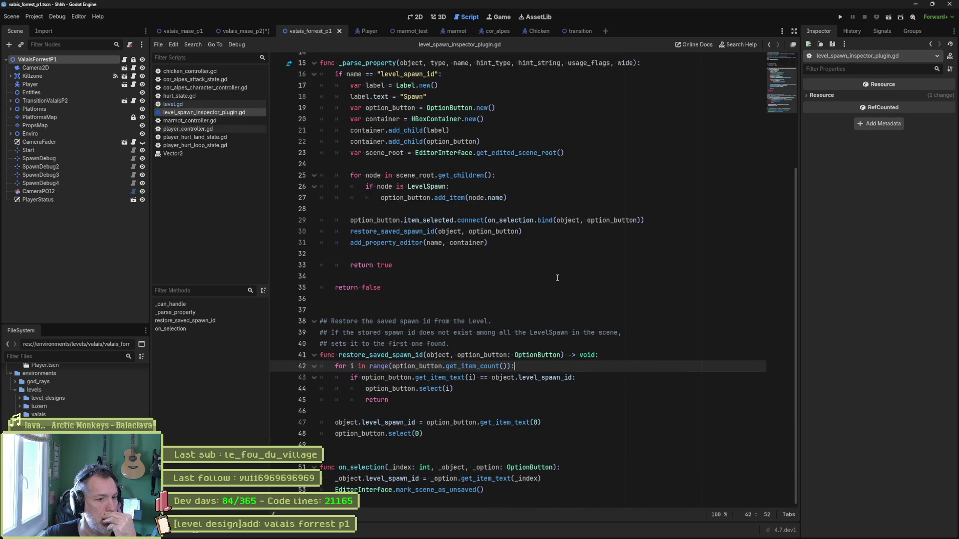
{"action": "scroll", "coordinate": [555, 278], "scroll_direction": "up", "scroll_amount": 5}
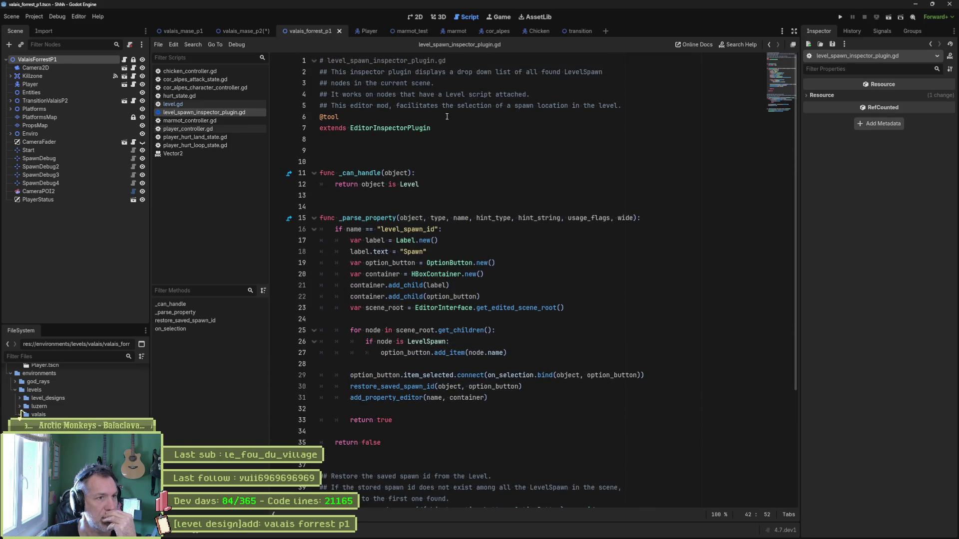
{"action": "left_click", "coordinate": [250, 30]}
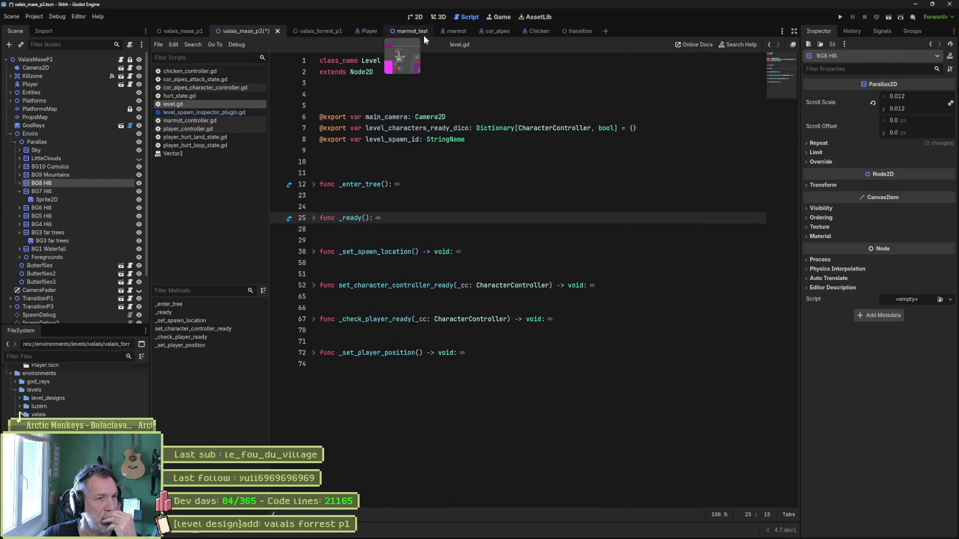
{"action": "left_click", "coordinate": [415, 17]}
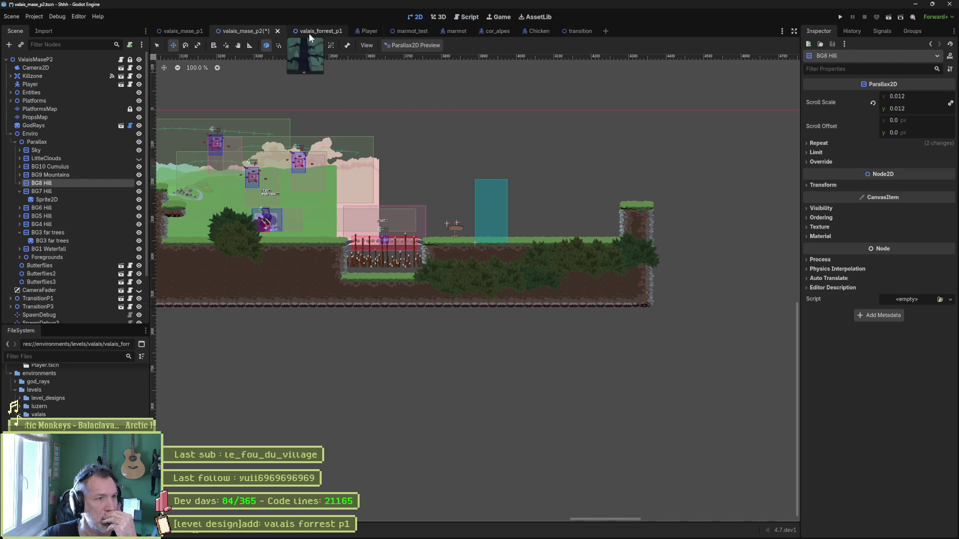
{"action": "left_click", "coordinate": [310, 31]}
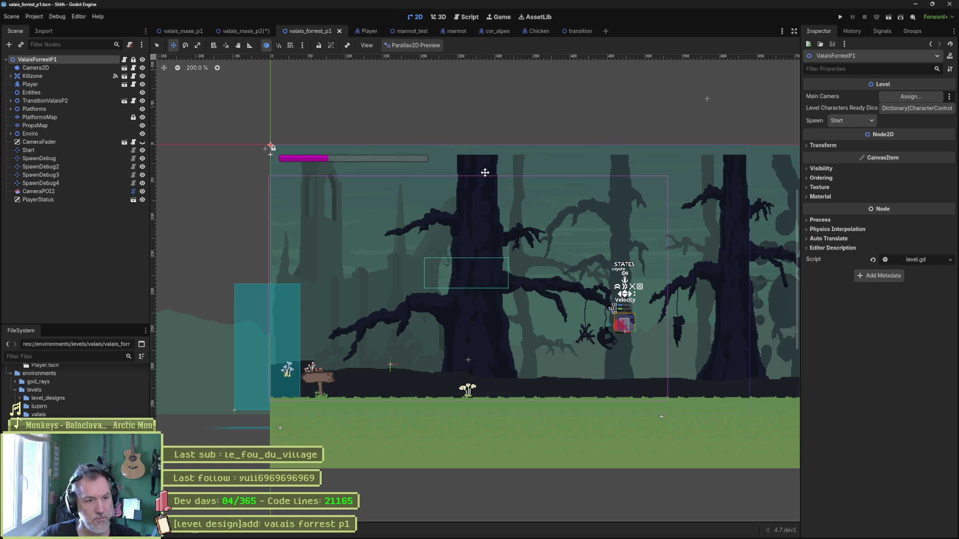
In Fork's Local Changes, stage all 22 unstaged changes.
{"action": "left_click", "coordinate": [538, 532]}
{"action": "left_click", "coordinate": [45, 47]}
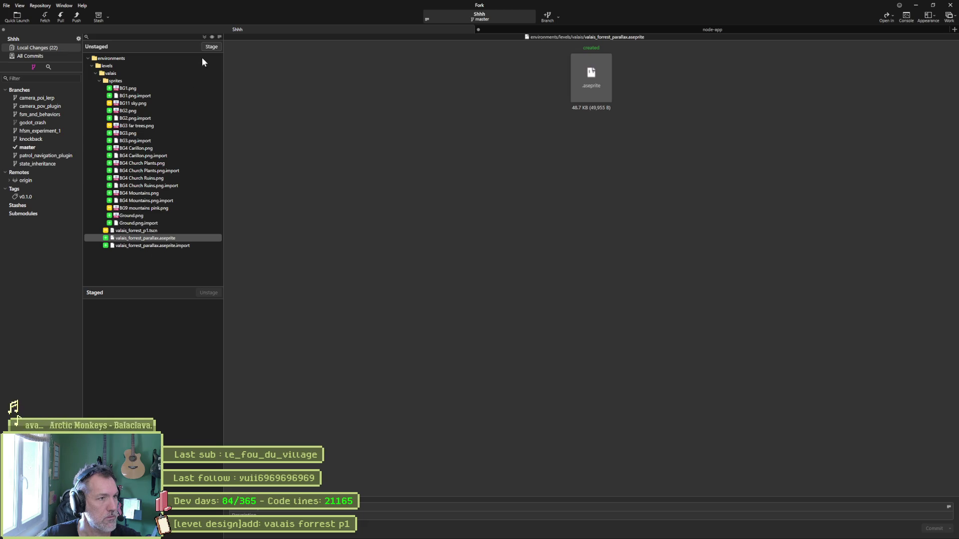
{"action": "left_click", "coordinate": [212, 47]}
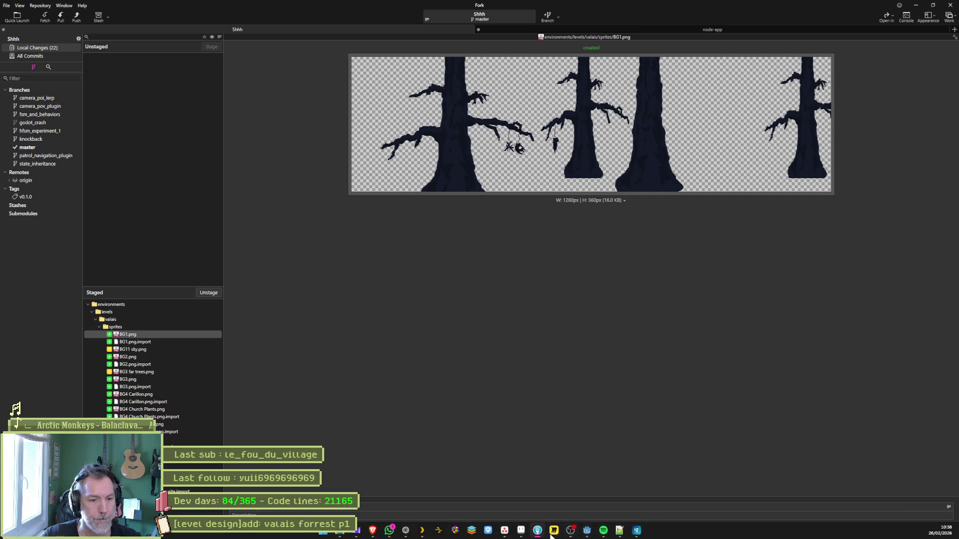
{"action": "left_click", "coordinate": [504, 531]}
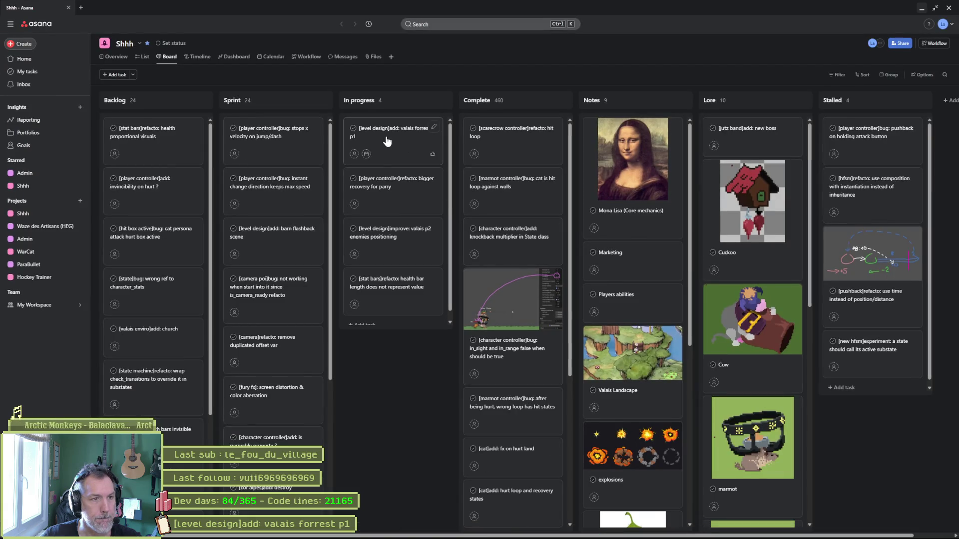
Open the 'valais forrest p1' card from Asana's In progress column, then minimize Asana.
{"action": "left_click", "coordinate": [392, 142]}
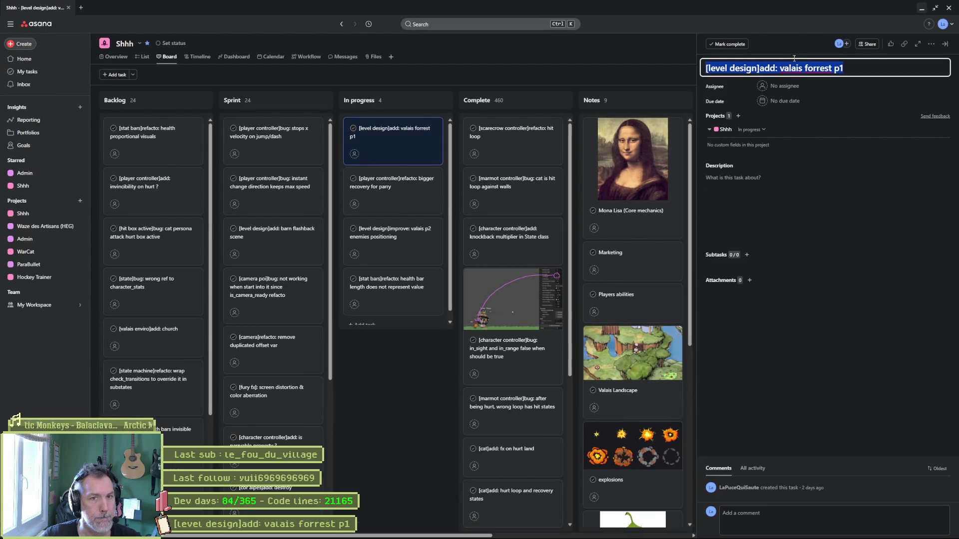
{"action": "left_click", "coordinate": [922, 8]}
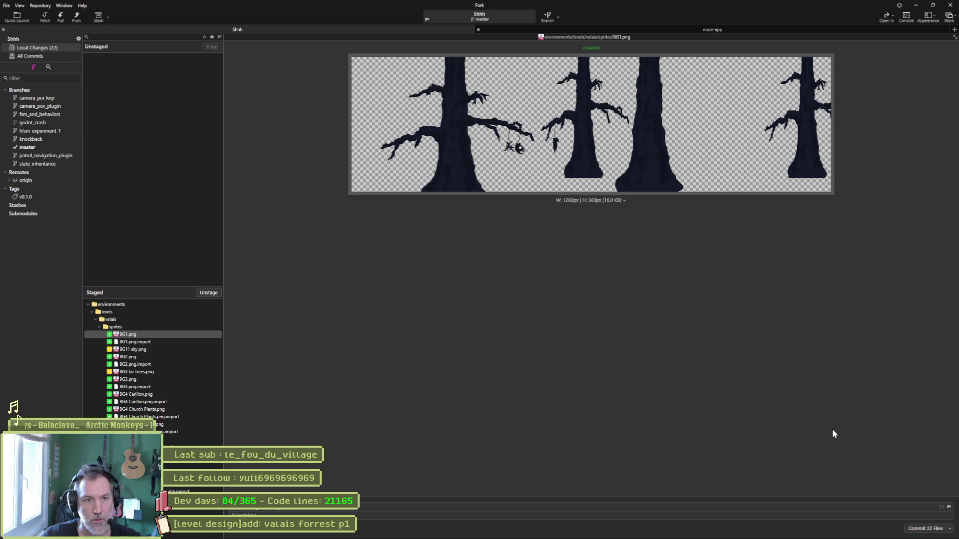
Commit the 22 staged files and push master to origin, then minimize Fork.
{"action": "left_click", "coordinate": [925, 529]}
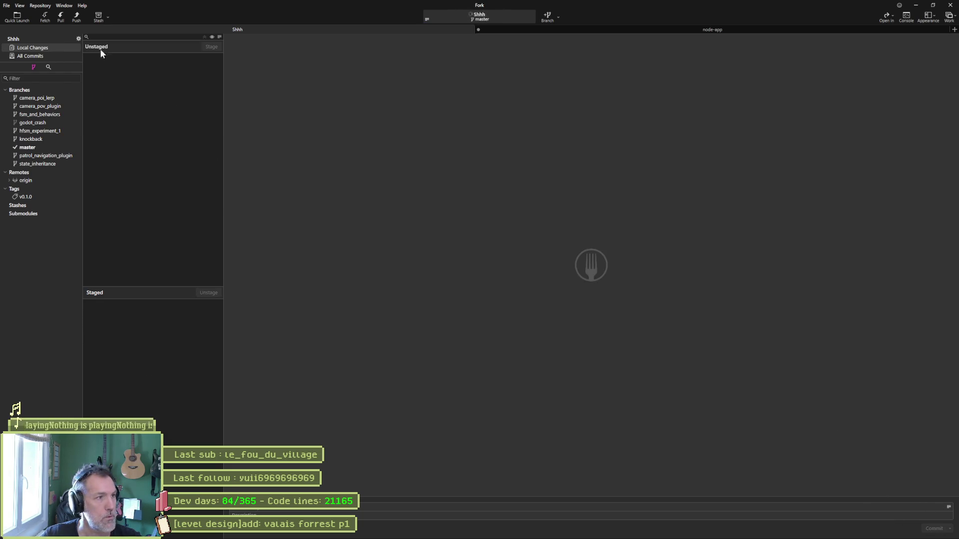
{"action": "left_click", "coordinate": [76, 17]}
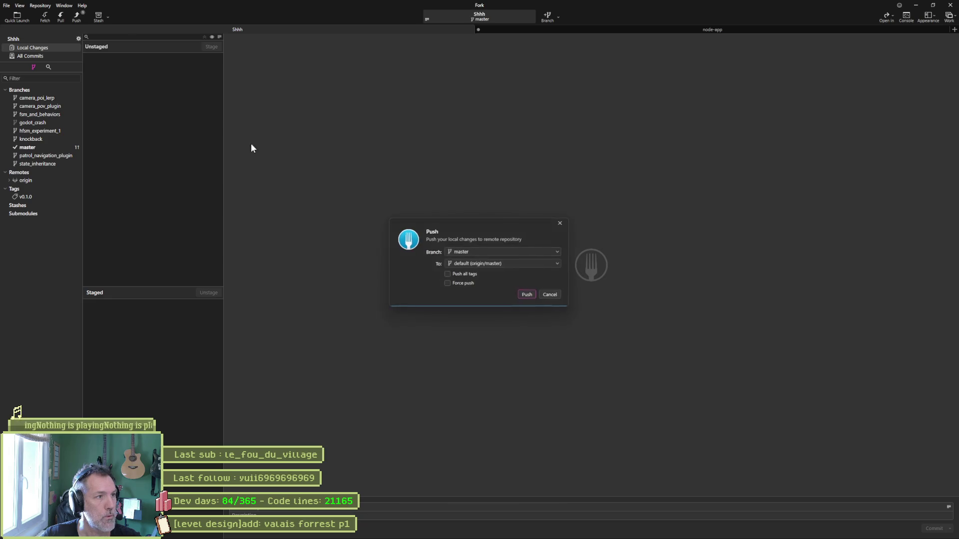
{"action": "left_click", "coordinate": [528, 295]}
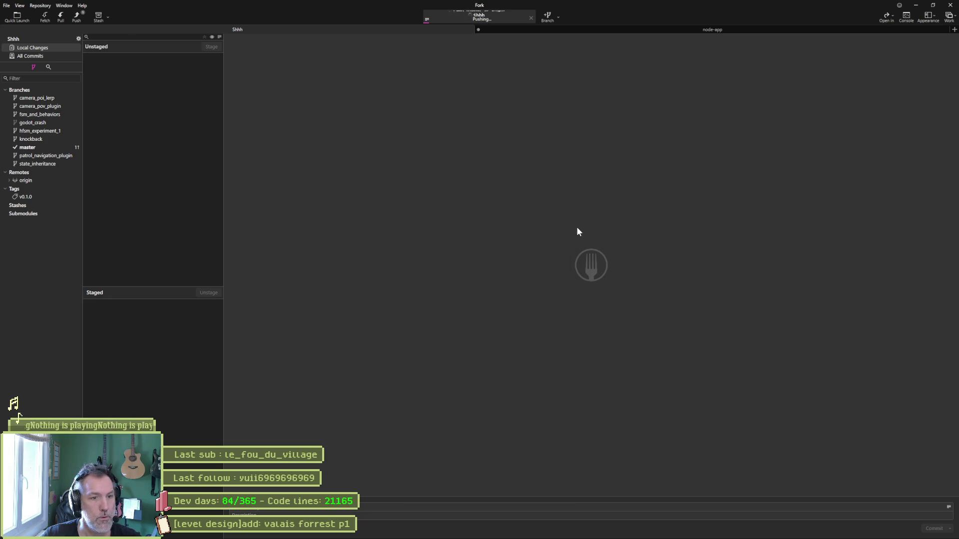
{"action": "left_click", "coordinate": [916, 6]}
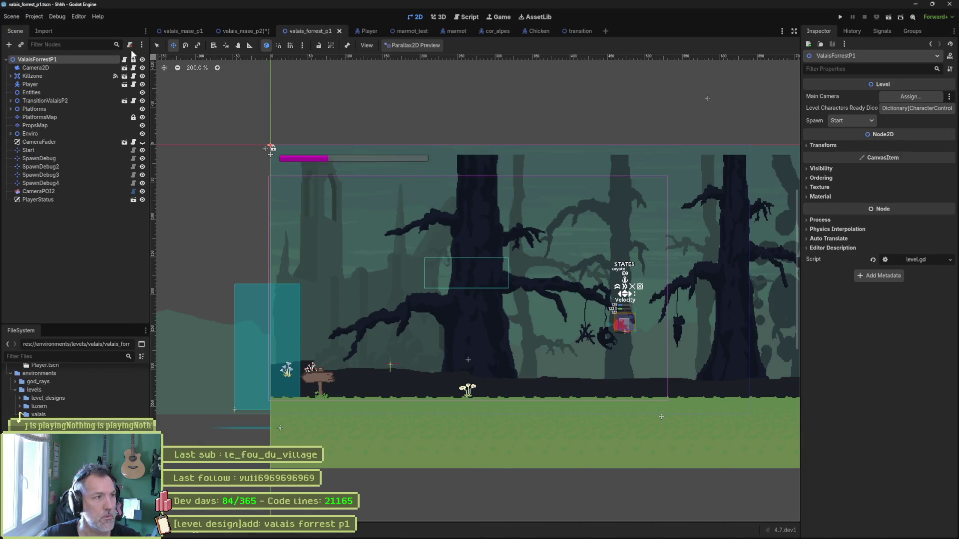
{"action": "left_click", "coordinate": [73, 18]}
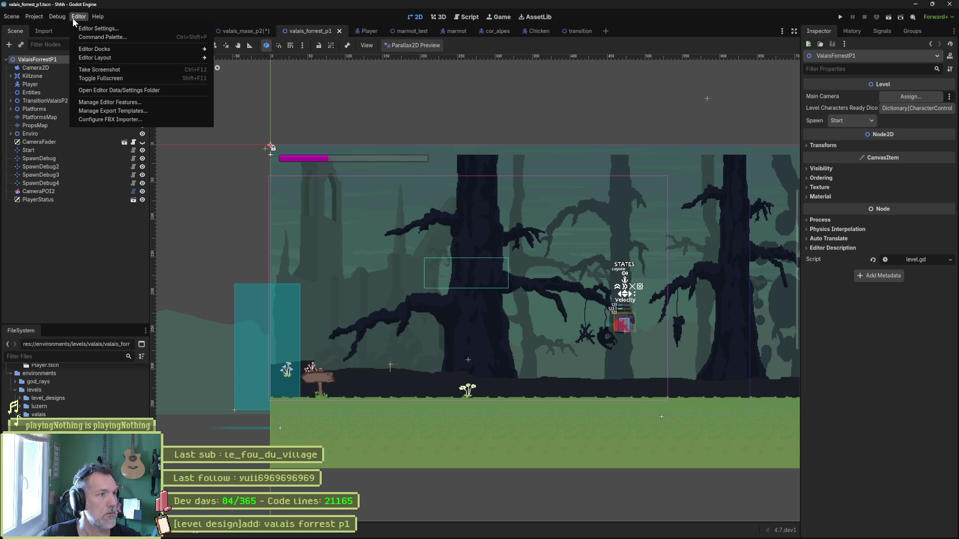
{"action": "left_click", "coordinate": [73, 18]}
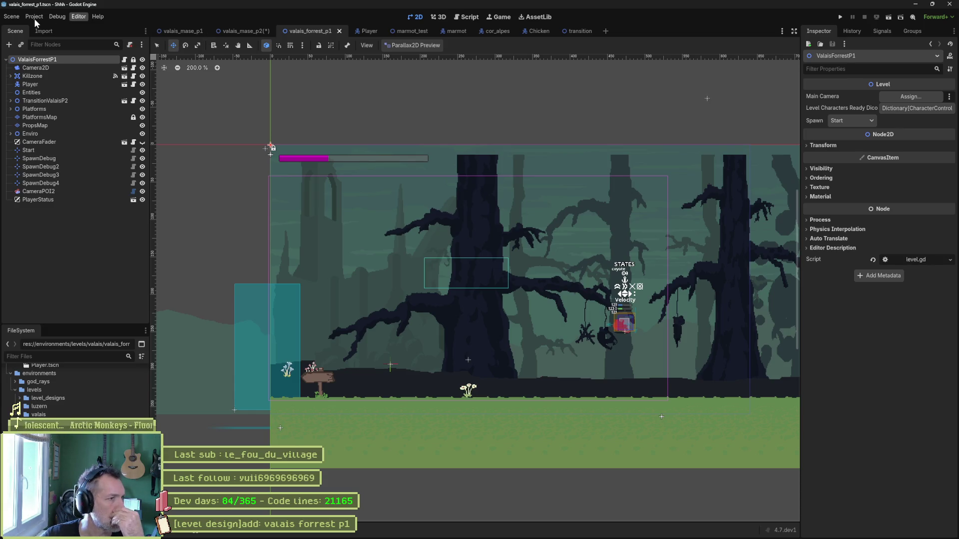
{"action": "left_click", "coordinate": [34, 18]}
{"action": "left_click", "coordinate": [34, 18]}
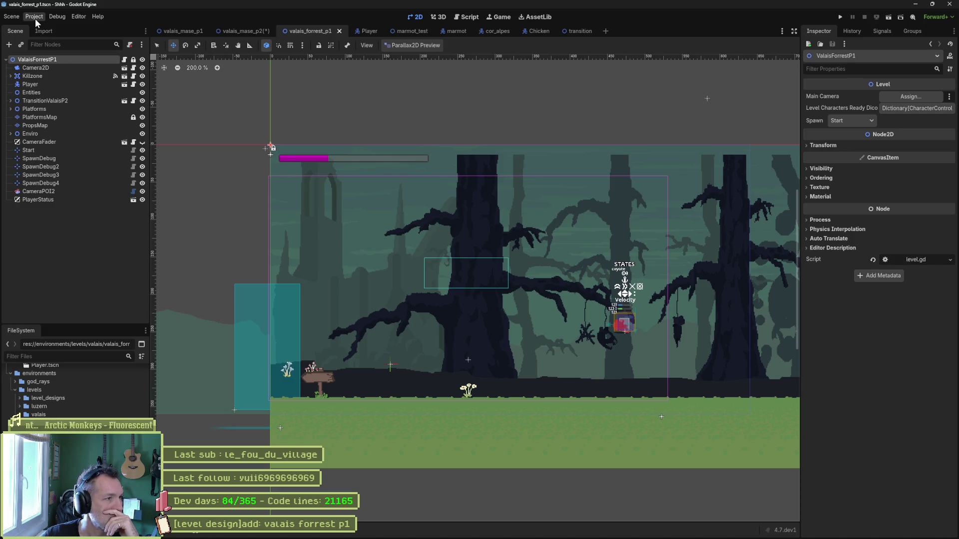
{"action": "left_click", "coordinate": [35, 19]}
{"action": "key", "text": "Escape"}
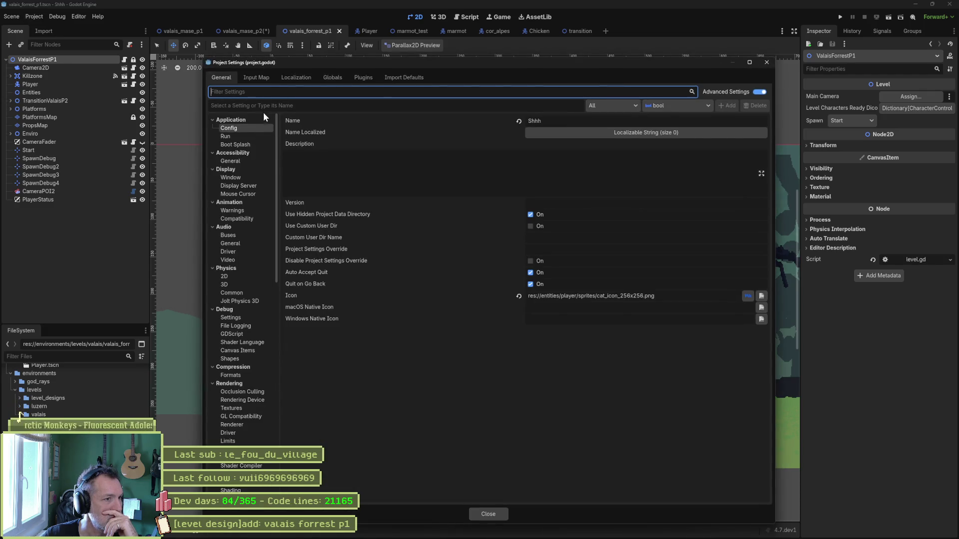
{"action": "left_click", "coordinate": [363, 77]}
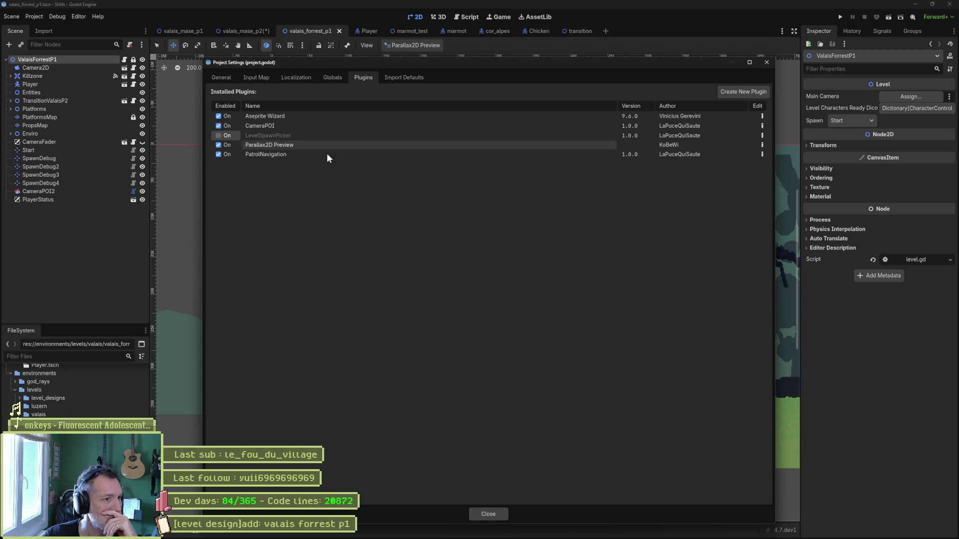
{"action": "left_click", "coordinate": [505, 512]}
{"action": "scroll", "coordinate": [350, 195], "scroll_direction": "down", "scroll_amount": 2}
{"action": "scroll", "coordinate": [351, 195], "scroll_direction": "right", "scroll_amount": 2}
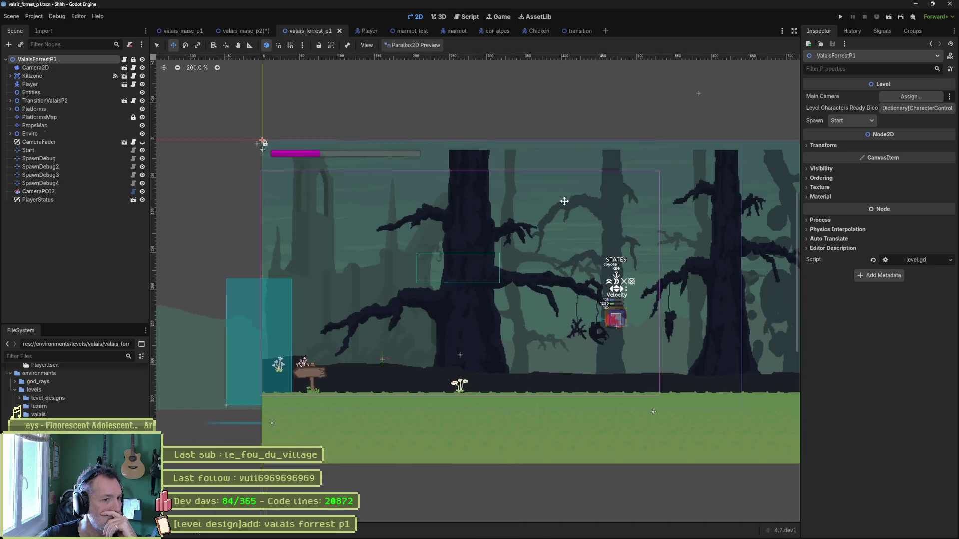
Inspect the SpawnDebug markers, TransitionValaisP2, and the PlatformsMap and PropsMap tile layers.
{"action": "left_click", "coordinate": [40, 167]}
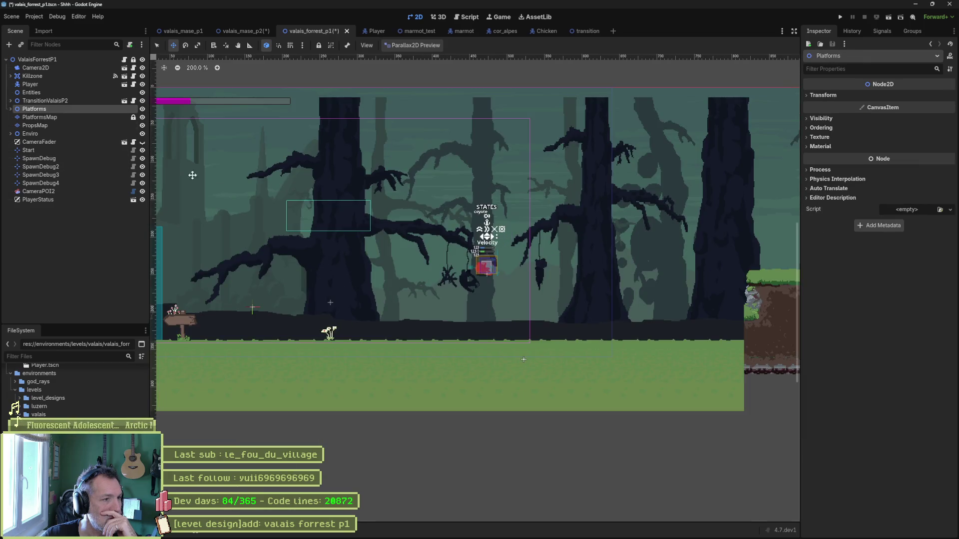
{"action": "left_click", "coordinate": [65, 183]}
{"action": "left_click", "coordinate": [67, 158]}
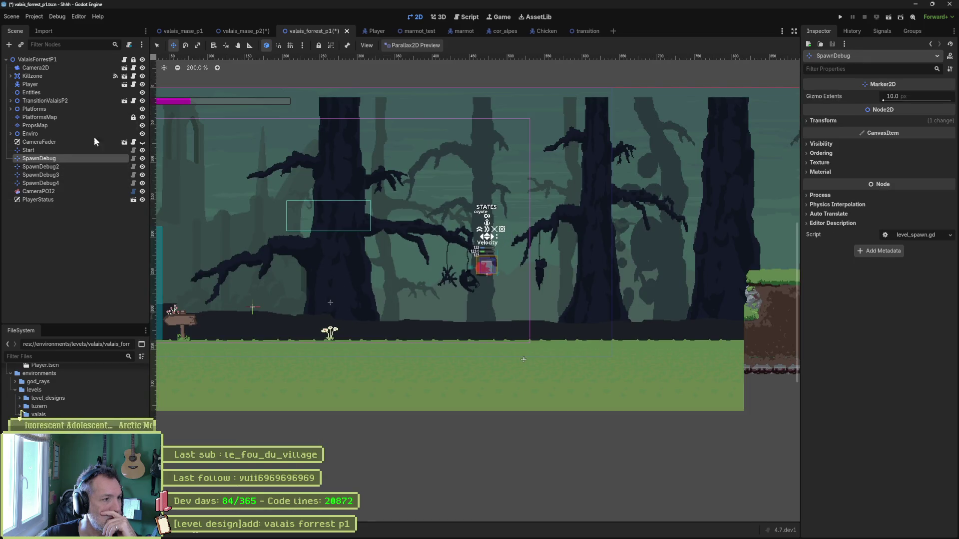
{"action": "left_click", "coordinate": [79, 143]}
{"action": "left_click", "coordinate": [76, 126]}
{"action": "left_click", "coordinate": [79, 101]}
{"action": "left_click", "coordinate": [71, 118]}
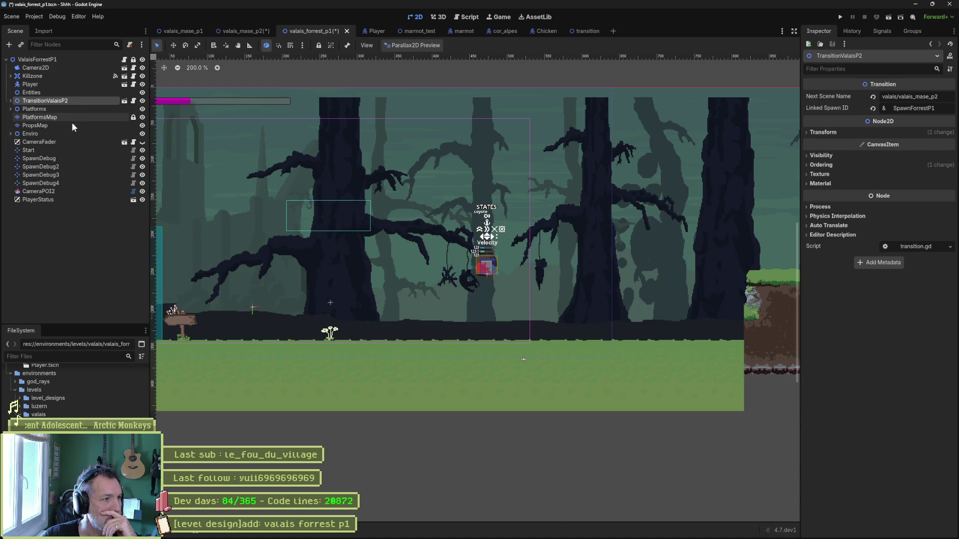
{"action": "scroll", "coordinate": [359, 187], "scroll_direction": "down", "scroll_amount": 5}
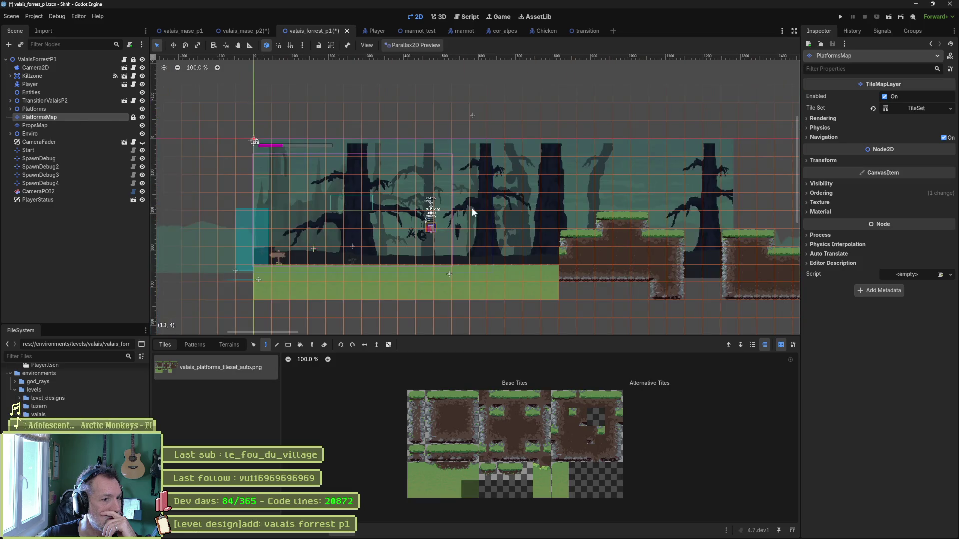
{"action": "scroll", "coordinate": [491, 197], "scroll_direction": "up", "scroll_amount": 5}
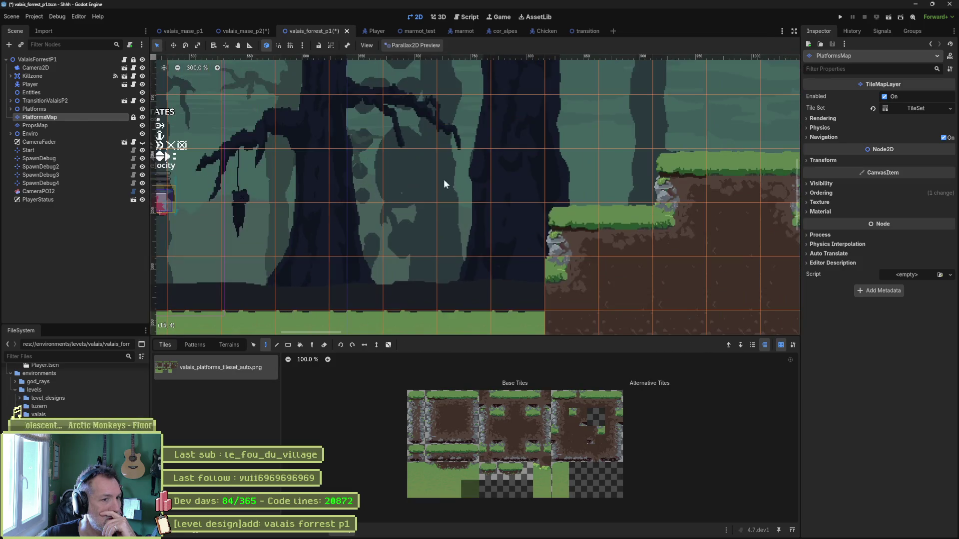
{"action": "scroll", "coordinate": [349, 177], "scroll_direction": "left", "scroll_amount": 5}
{"action": "left_click", "coordinate": [29, 125]}
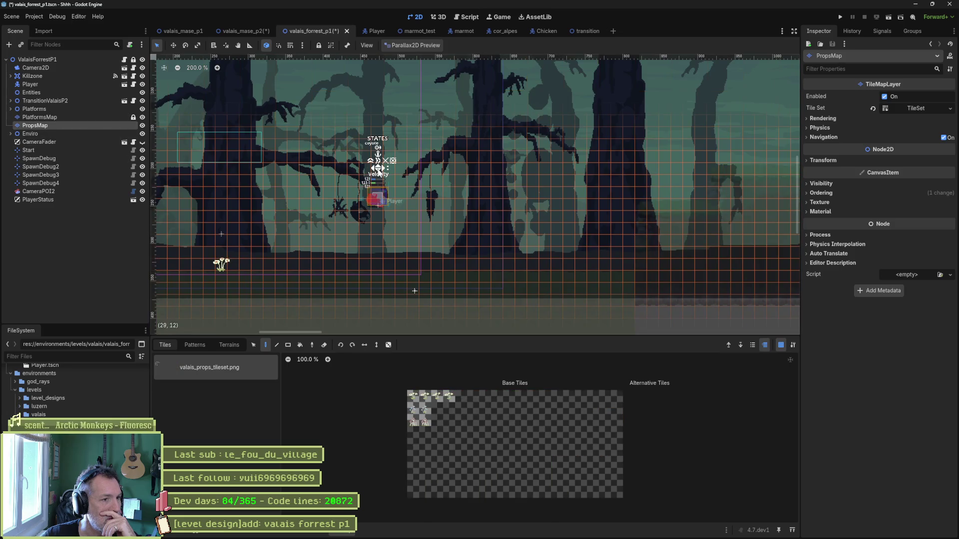
Expand Enviro > Foregrounds, select FG2 to view its 1.4 parallax, and reopen Project Settings.
{"action": "left_click", "coordinate": [35, 109]}
{"action": "left_click", "coordinate": [11, 134]}
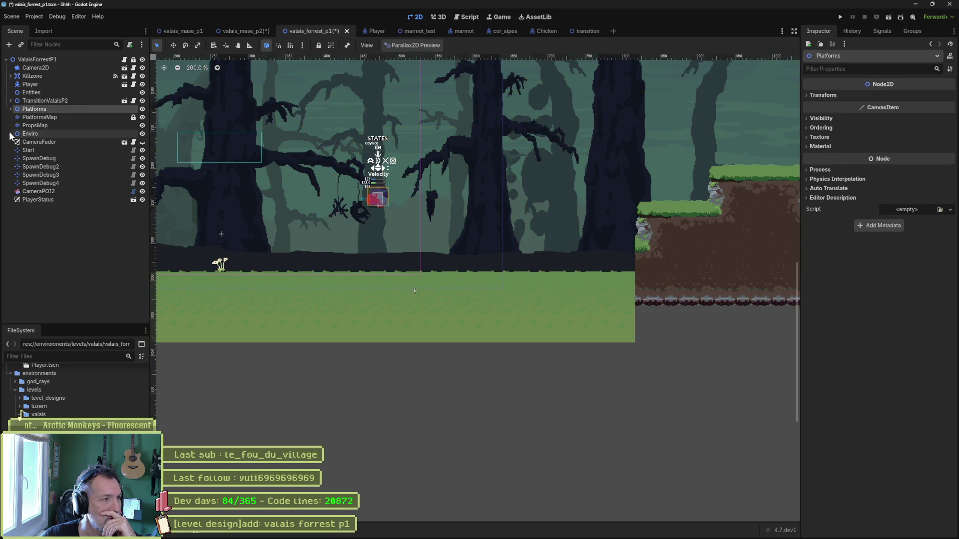
{"action": "left_click", "coordinate": [15, 158]}
{"action": "left_click", "coordinate": [20, 166]}
{"action": "left_click", "coordinate": [55, 174]}
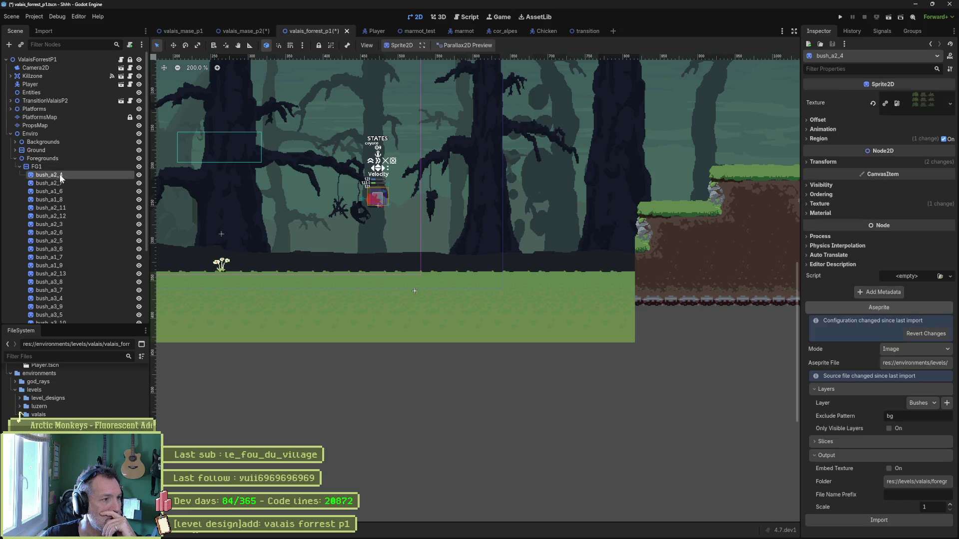
{"action": "left_click", "coordinate": [19, 167]}
{"action": "left_click", "coordinate": [19, 175]}
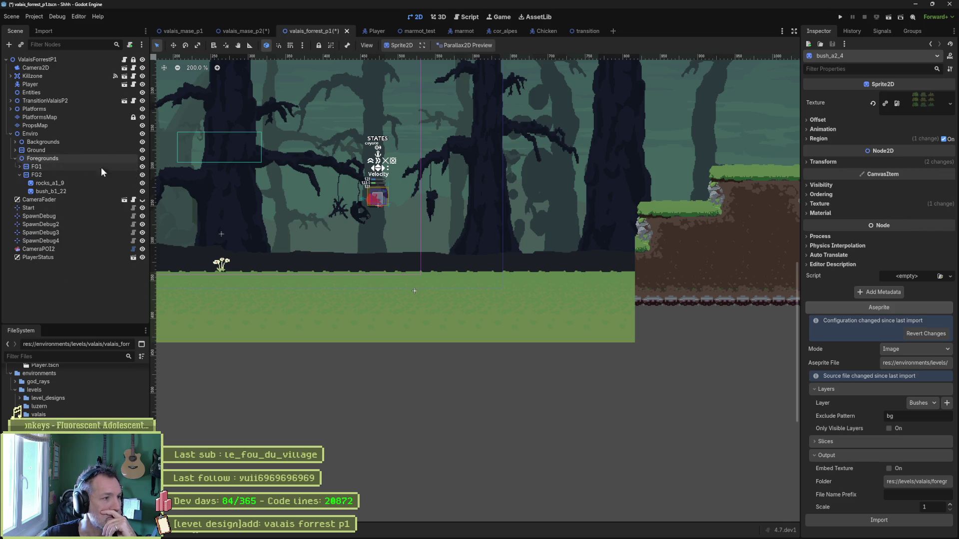
{"action": "left_click", "coordinate": [41, 23]}
{"action": "left_click", "coordinate": [41, 23]}
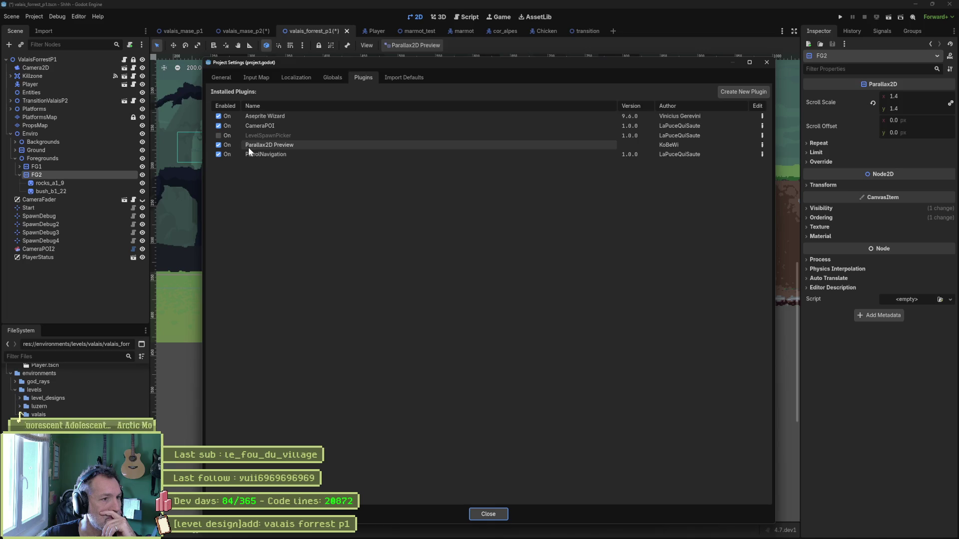
Disable the CameraPOI and PatrolNavigation plugins and close Project Settings.
{"action": "mouse_move", "coordinate": [253, 147]}
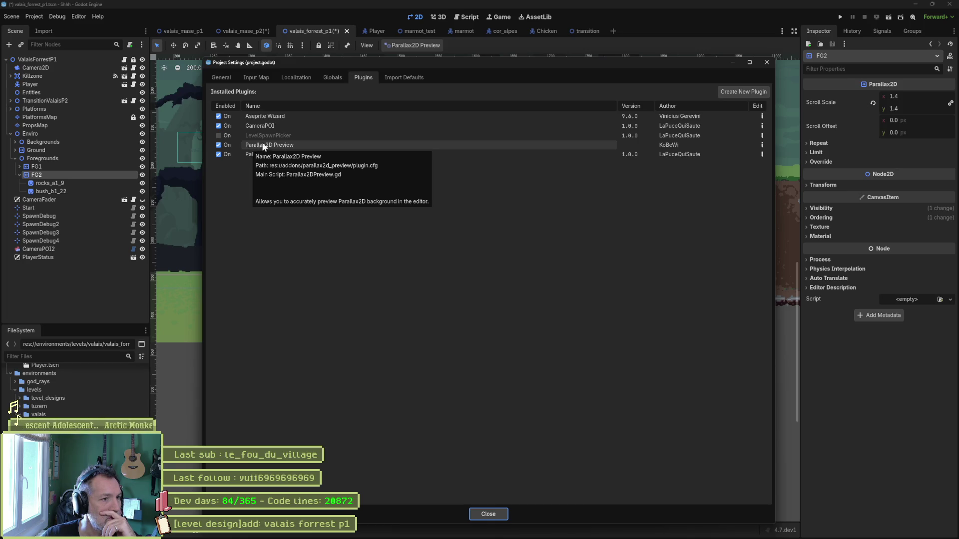
{"action": "left_click", "coordinate": [218, 126]}
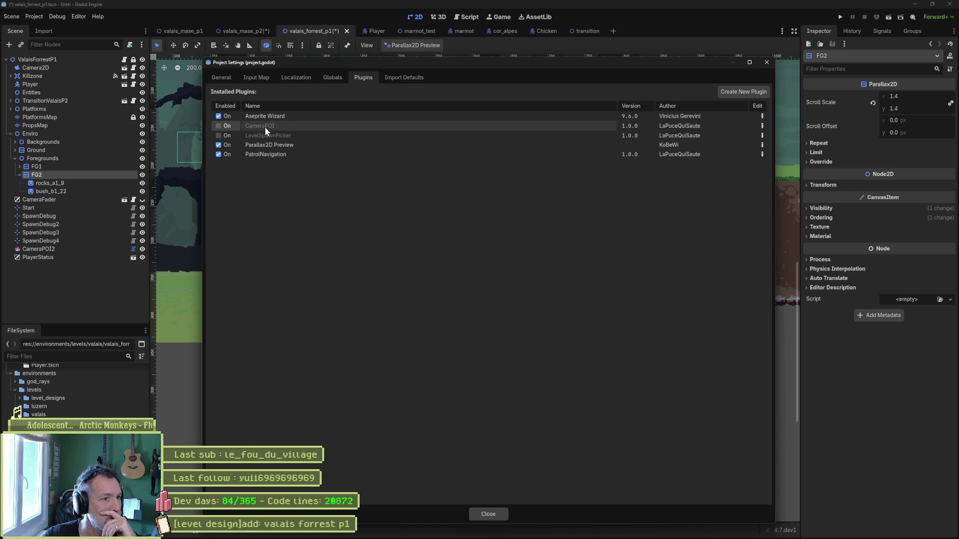
{"action": "left_click", "coordinate": [218, 155]}
{"action": "left_click", "coordinate": [493, 514]}
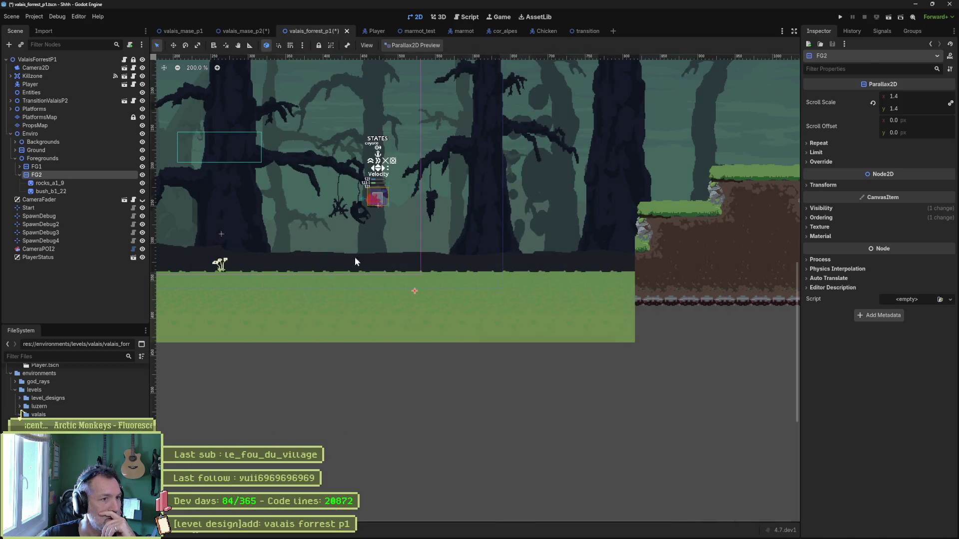